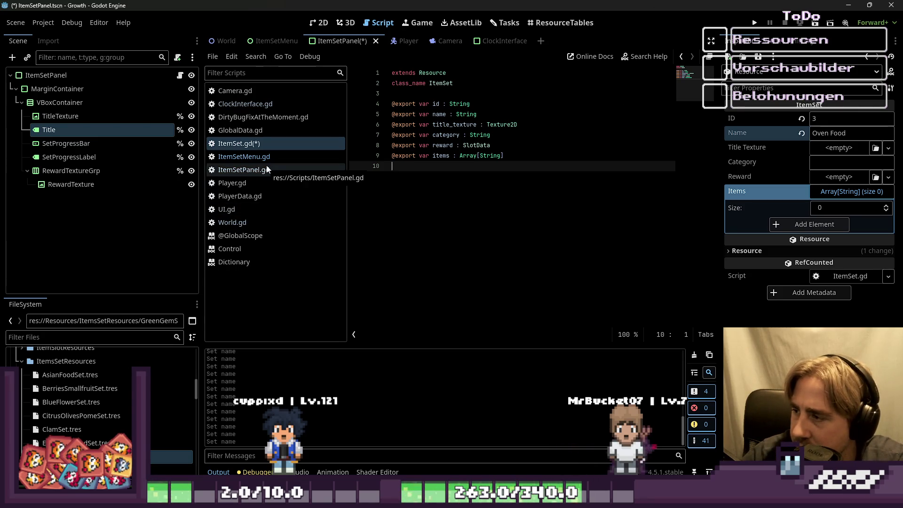
Change the ID 3 item set's name from 'Oven Food' to 'Planting Machines'.
{"action": "left_click", "coordinate": [820, 134]}
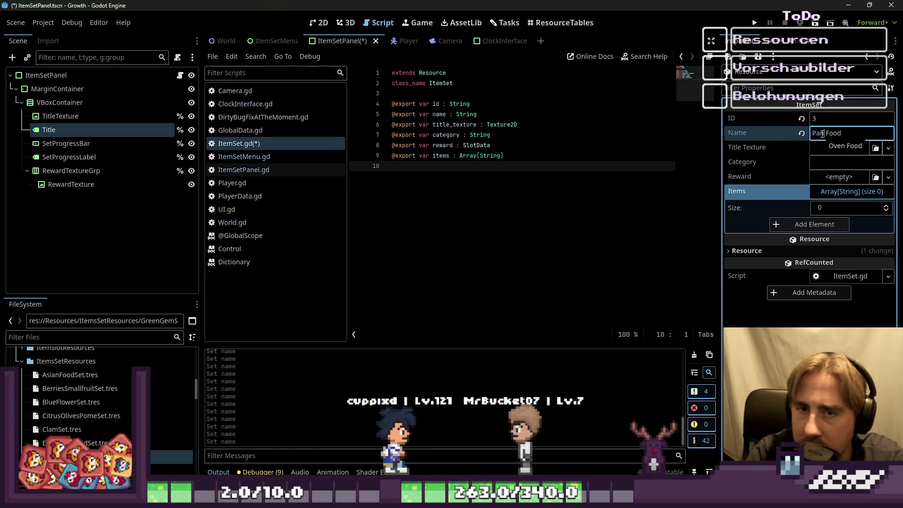
{"action": "type", "text": "Plant"}
{"action": "type", "text": "ing-Machine"}
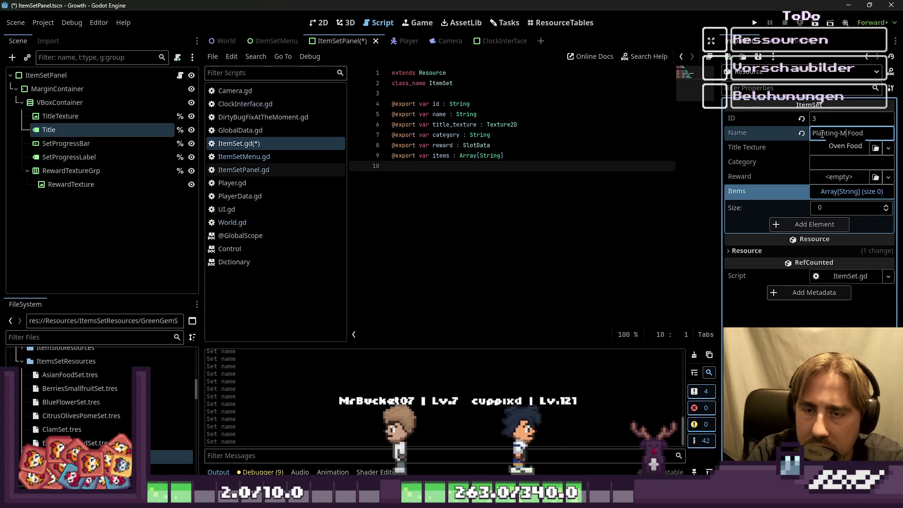
{"action": "type", "text": "s"}
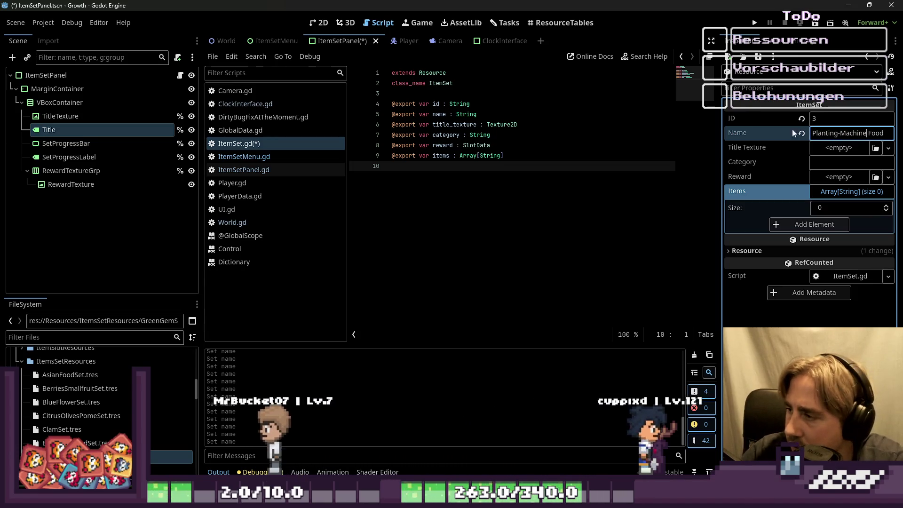
{"action": "key", "text": "Delete"}
{"action": "key", "text": "Delete"}
{"action": "key", "text": "Delete"}
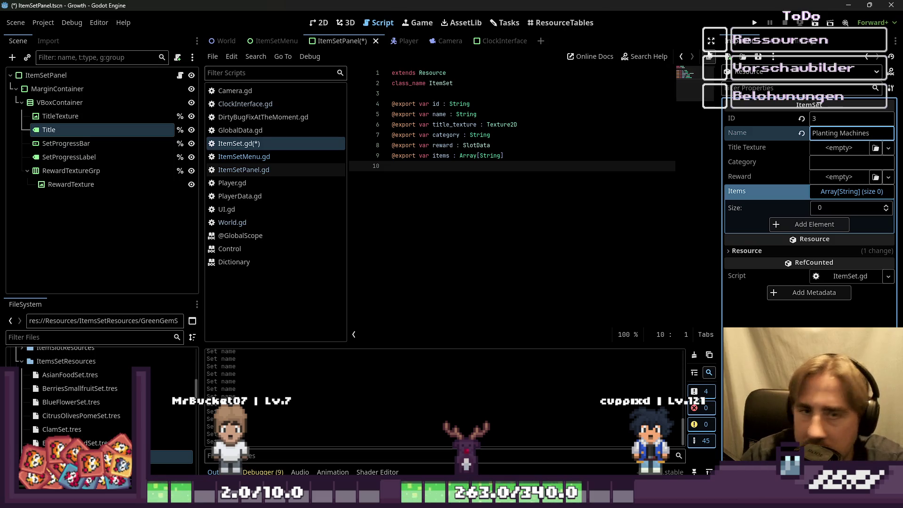
Bring up Save Resource As for the item set and reposition and resize the dialog.
{"action": "left_click", "coordinate": [764, 87]}
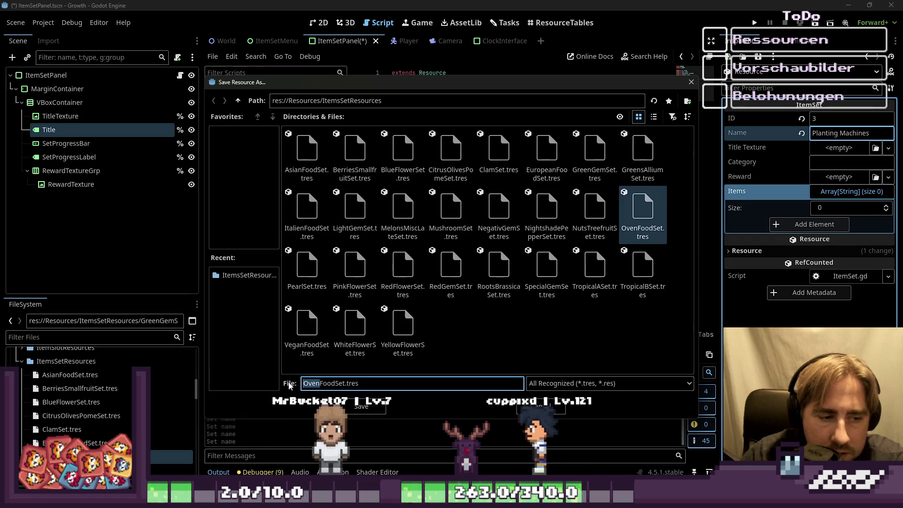
{"action": "mouse_move", "coordinate": [320, 384]}
{"action": "left_mouse_down"}
{"action": "mouse_move", "coordinate": [291, 387]}
{"action": "mouse_move", "coordinate": [335, 383]}
{"action": "left_mouse_up"}
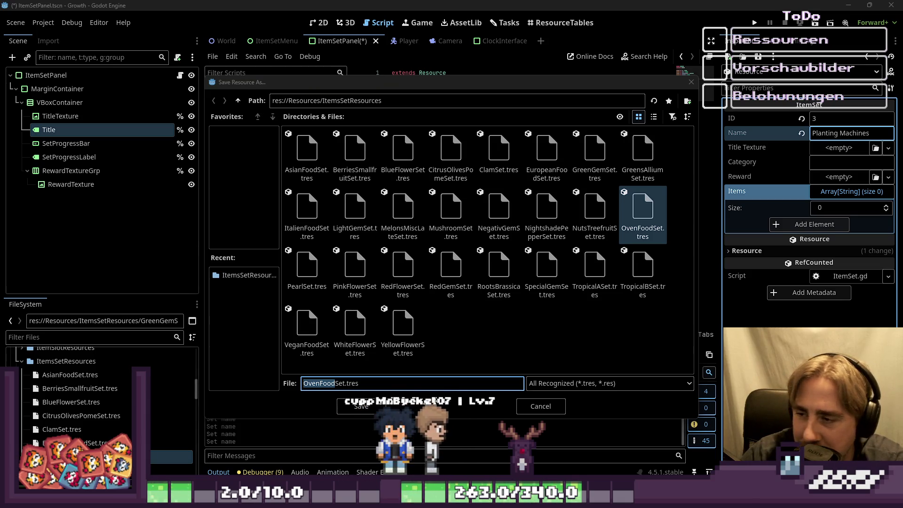
{"action": "left_click", "coordinate": [319, 385]}
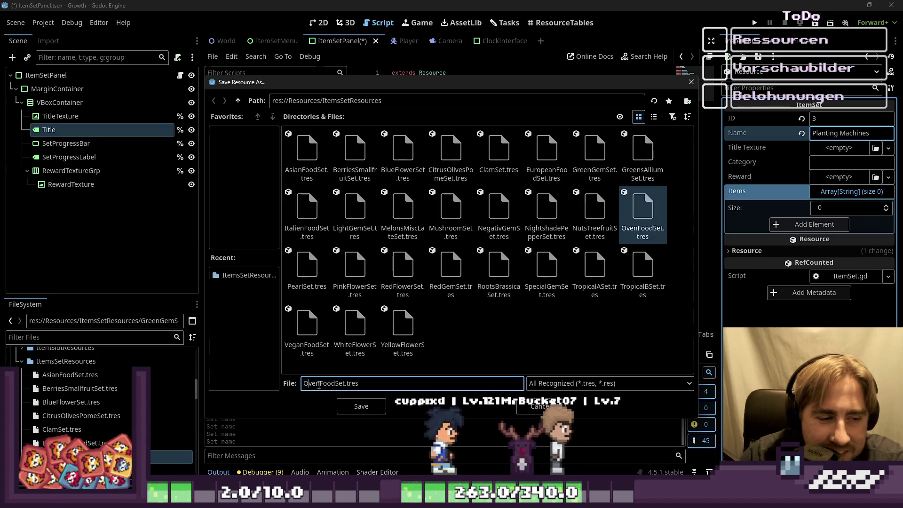
{"action": "left_click_drag", "start_coordinate": [331, 384], "coordinate": [78, 343]}
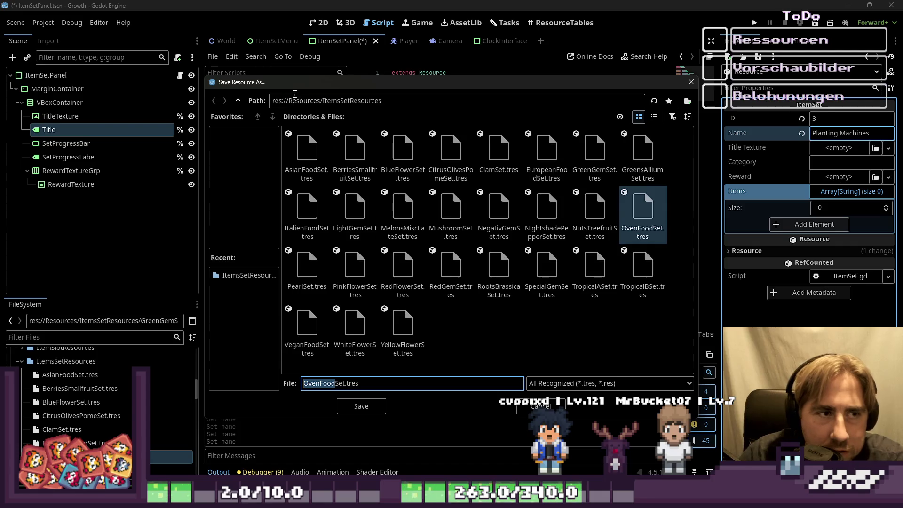
{"action": "left_click_drag", "start_coordinate": [297, 90], "coordinate": [315, 78]}
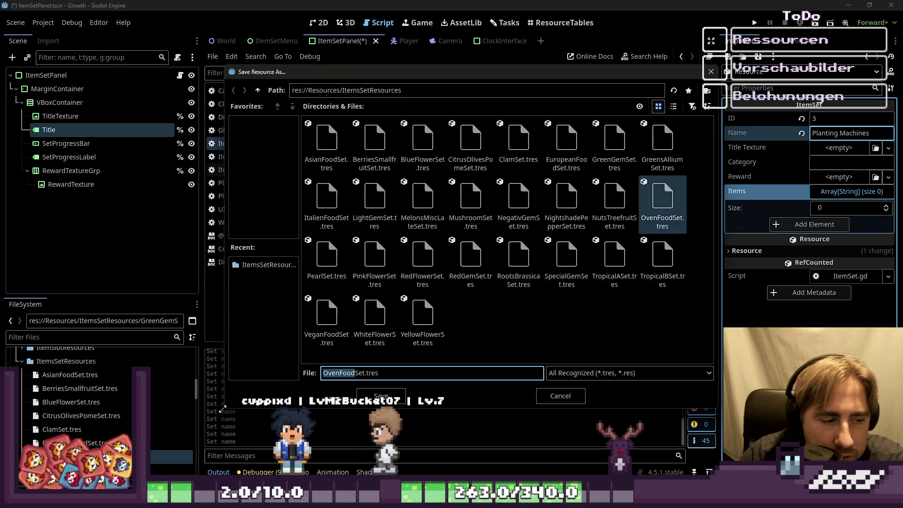
{"action": "left_click_drag", "start_coordinate": [215, 414], "coordinate": [204, 341]}
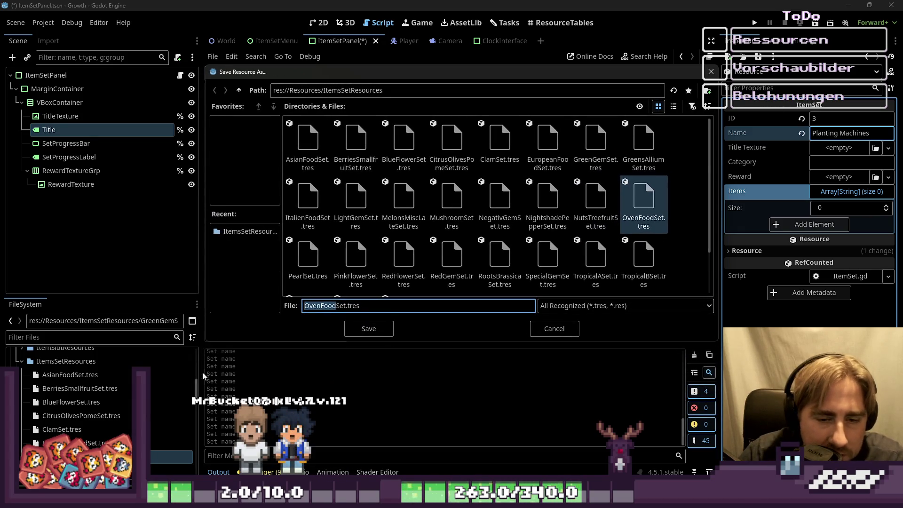
{"action": "mouse_move", "coordinate": [240, 342]}
{"action": "left_mouse_down"}
{"action": "mouse_move", "coordinate": [238, 332]}
{"action": "mouse_move", "coordinate": [236, 359]}
{"action": "mouse_move", "coordinate": [205, 360]}
{"action": "left_mouse_up"}
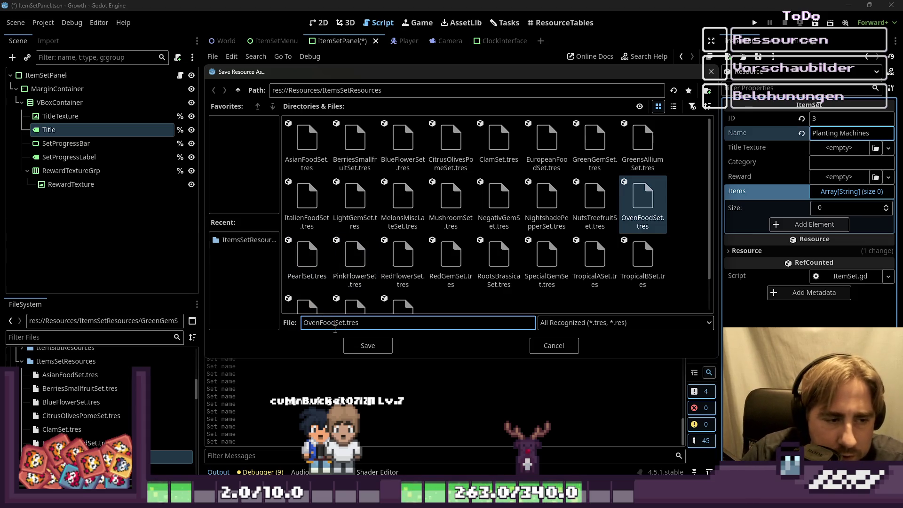
Save the item set as PlantingMachineSet.tres in res://Resources/ItemsSetResources.
{"action": "left_click_drag", "start_coordinate": [335, 324], "coordinate": [302, 324]}
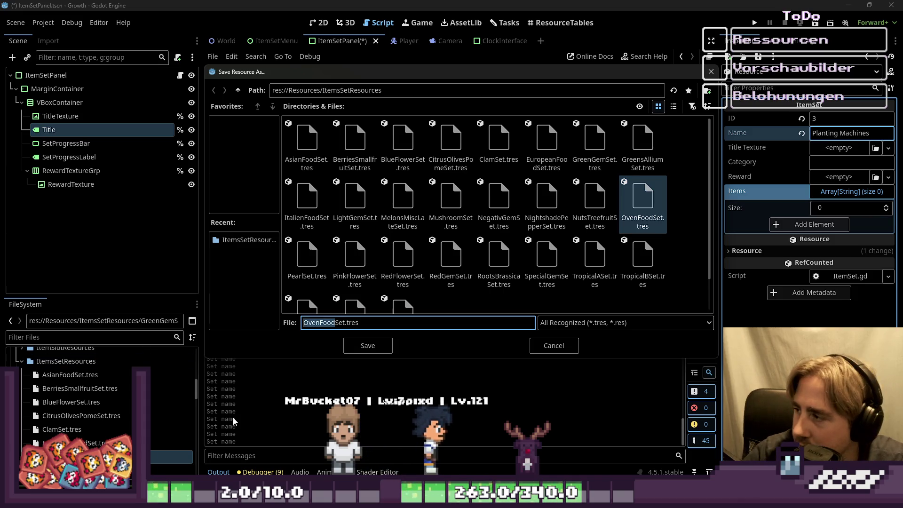
{"action": "type", "text": "P"}
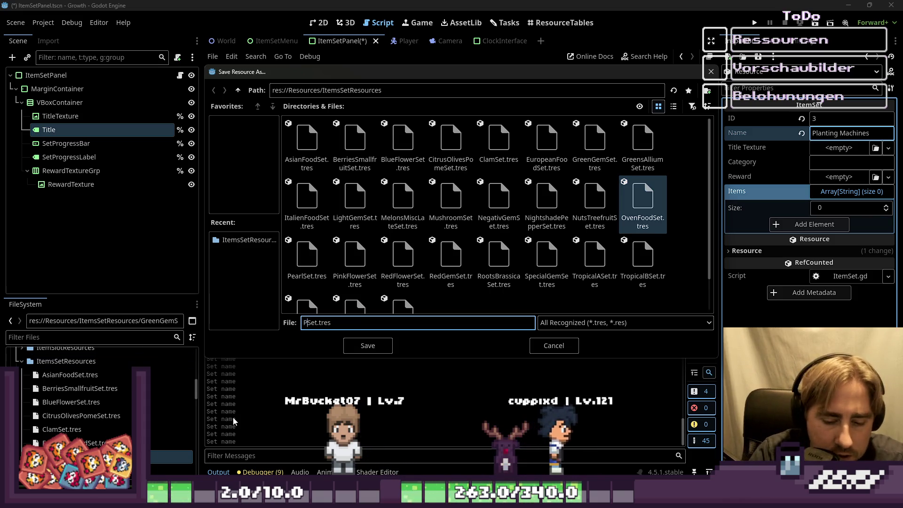
{"action": "type", "text": "lanting"}
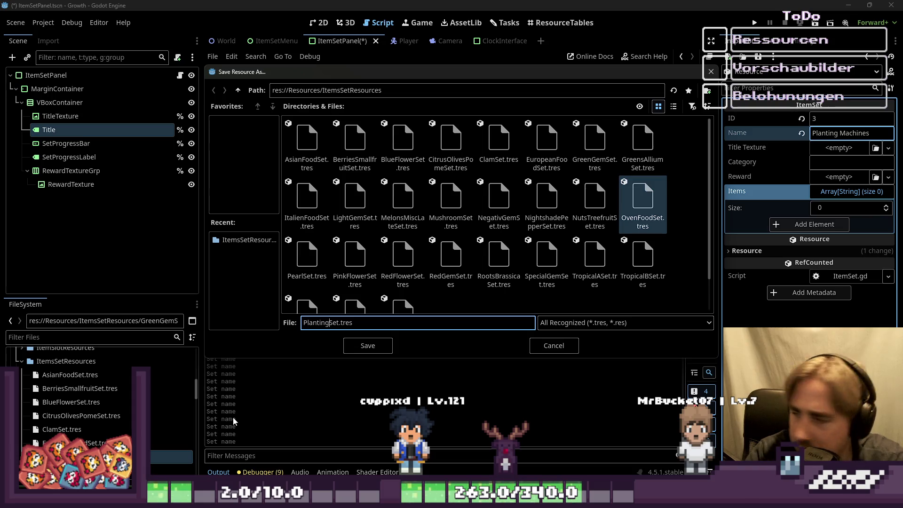
{"action": "type", "text": "Machine"}
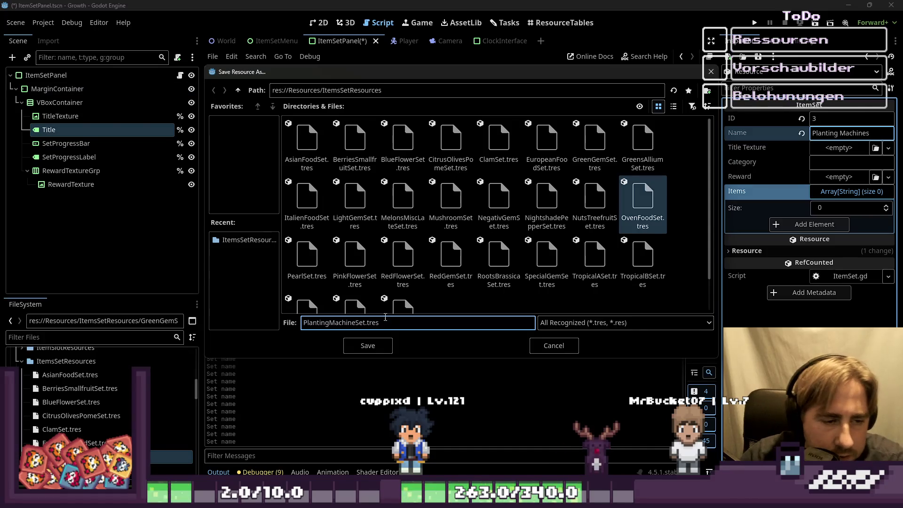
{"action": "left_click", "coordinate": [382, 347]}
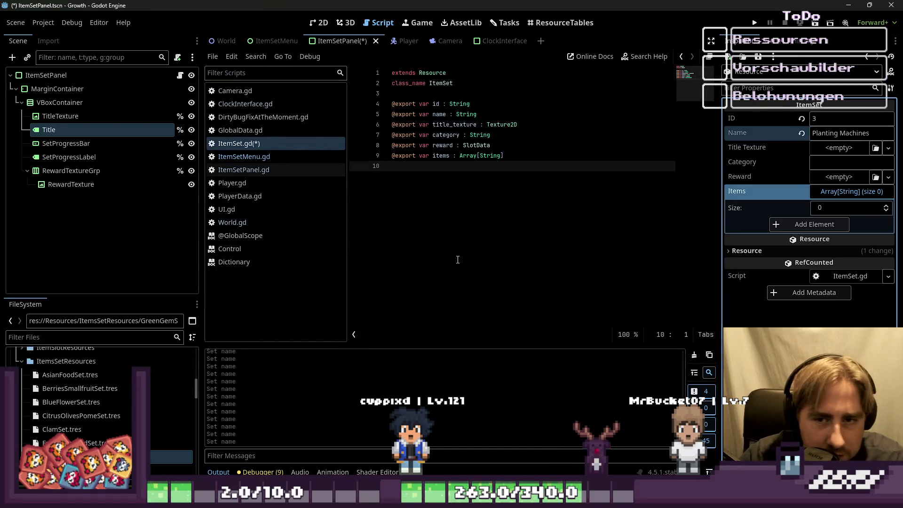
Widen the Inspector panel showing the Planting Machines item set's properties.
{"action": "scroll", "coordinate": [90, 419], "scroll_direction": "down", "scroll_amount": 1}
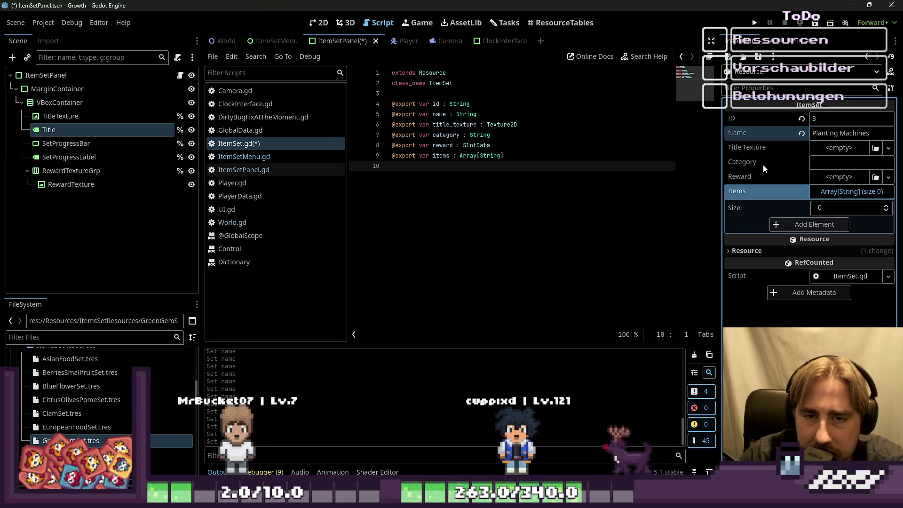
{"action": "left_click_drag", "start_coordinate": [723, 151], "coordinate": [679, 150]}
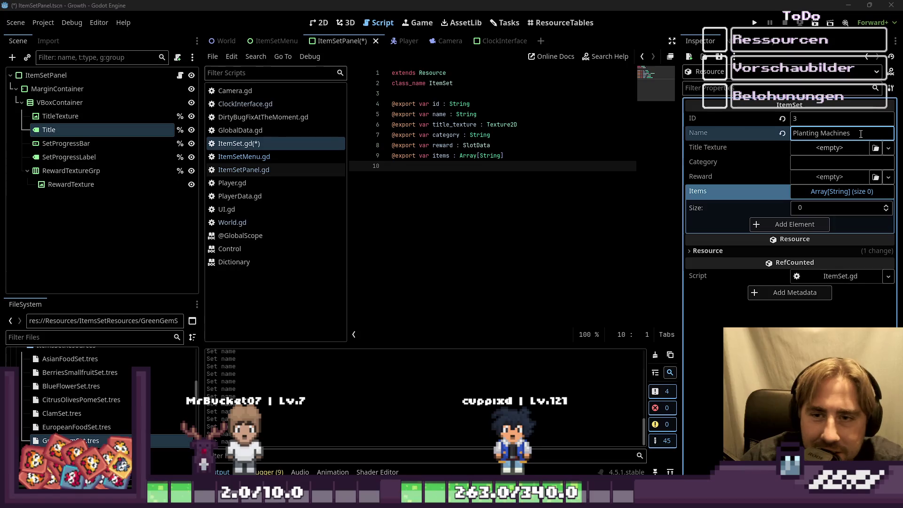
Reopen Save Resource As and change the file name to AutomationMachineSet.tres.
{"action": "left_click", "coordinate": [726, 83]}
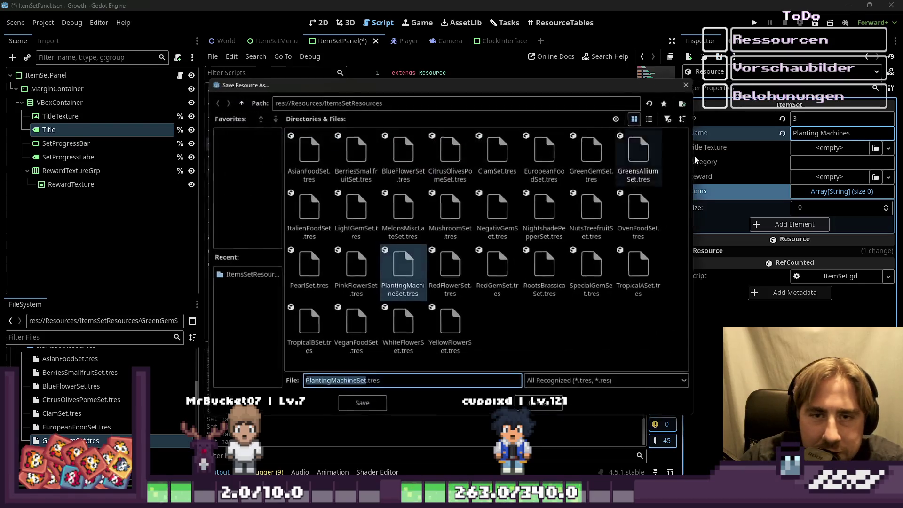
{"action": "left_click", "coordinate": [537, 406]}
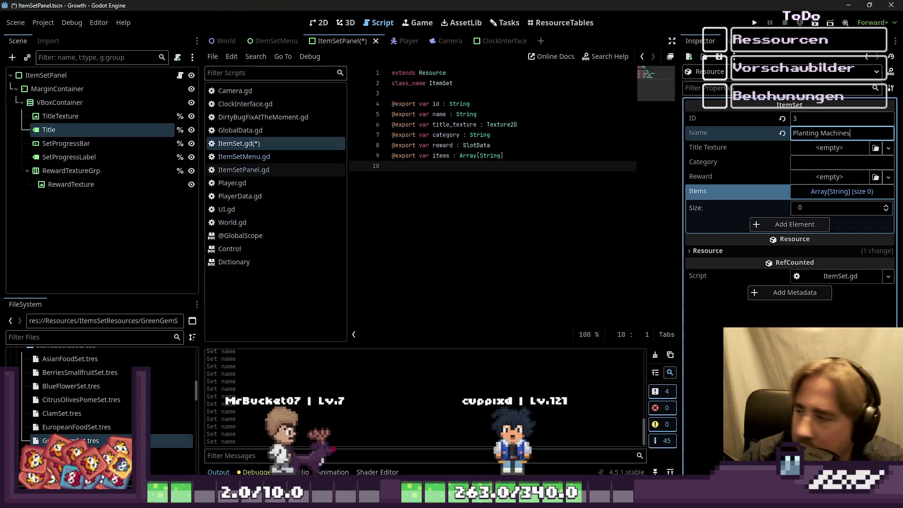
{"action": "left_click", "coordinate": [719, 56]}
{"action": "left_click", "coordinate": [726, 82]}
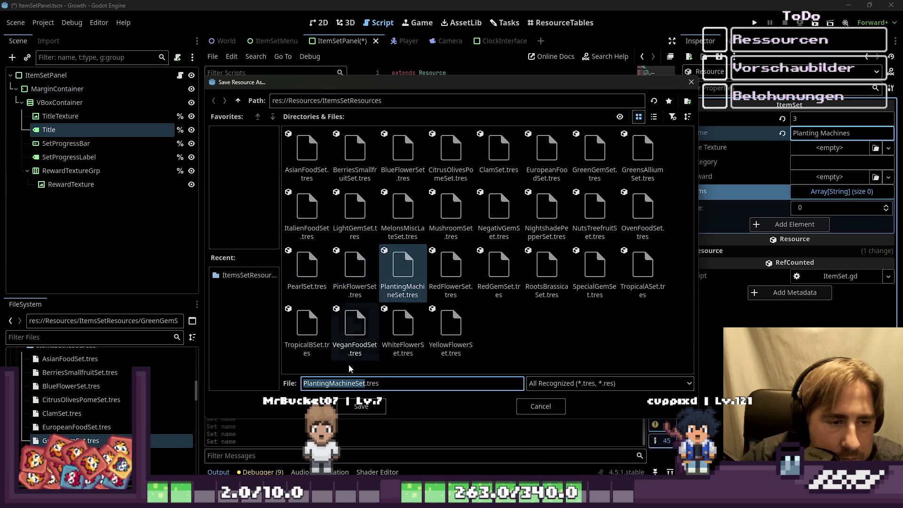
{"action": "key", "text": "Home"}
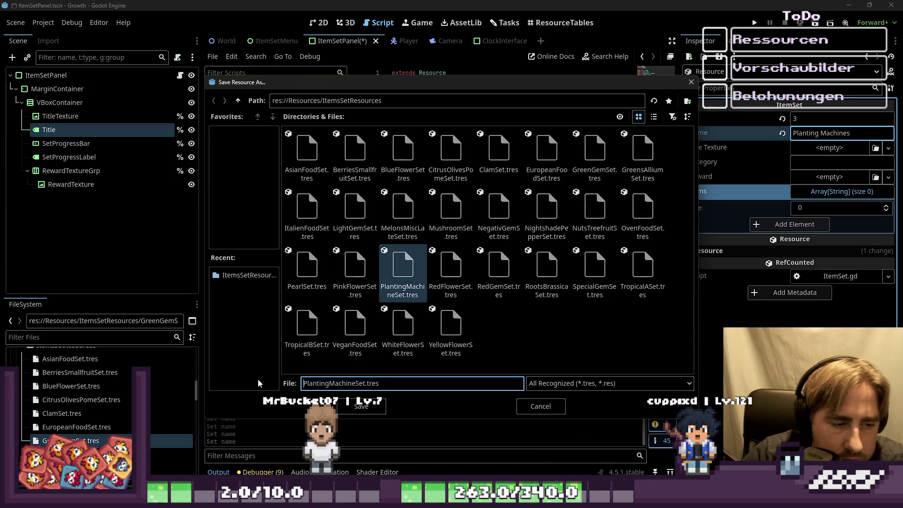
{"action": "key", "text": "shift+Right"}
{"action": "key", "text": "shift+Right"}
{"action": "key", "text": "shift+Right"}
{"action": "type", "text": "Automation"}
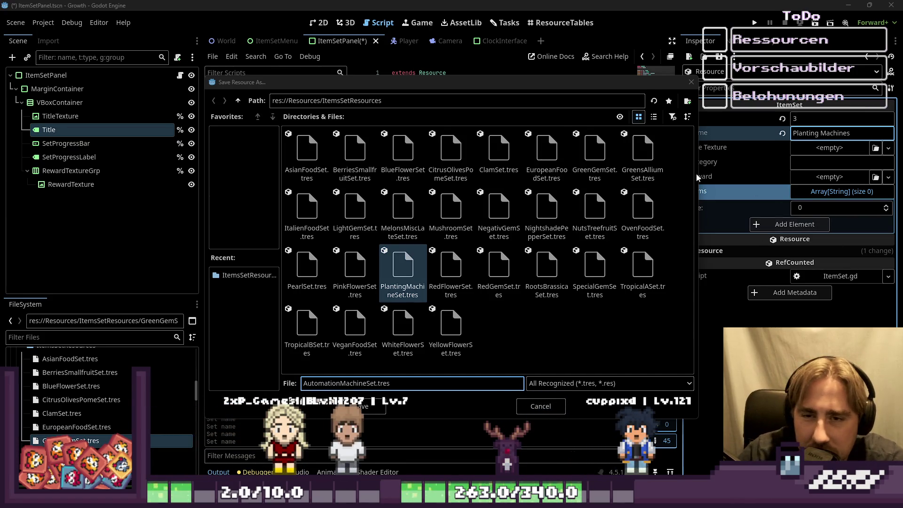
{"action": "mouse_move", "coordinate": [700, 176]}
{"action": "left_mouse_down"}
{"action": "mouse_move", "coordinate": [664, 175]}
{"action": "mouse_move", "coordinate": [683, 174]}
{"action": "left_mouse_up"}
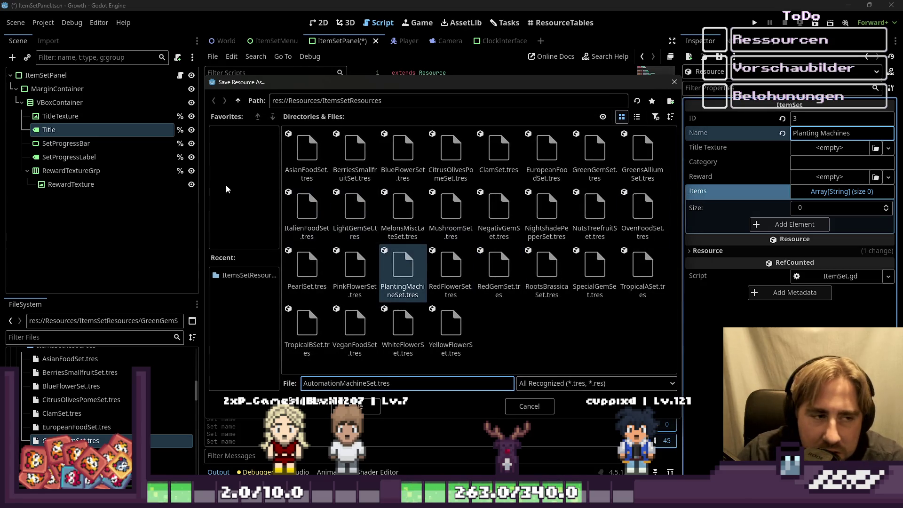
{"action": "left_click_drag", "start_coordinate": [255, 86], "coordinate": [252, 60]}
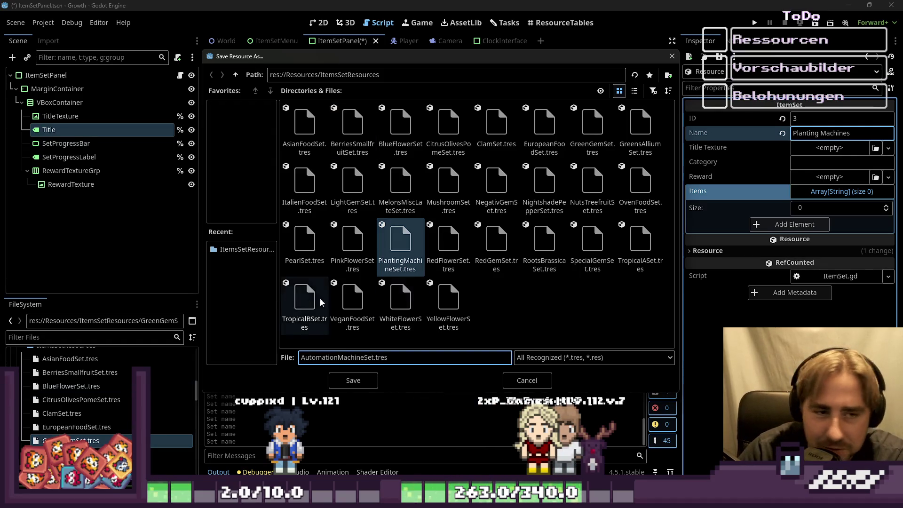
{"action": "left_click", "coordinate": [496, 284]}
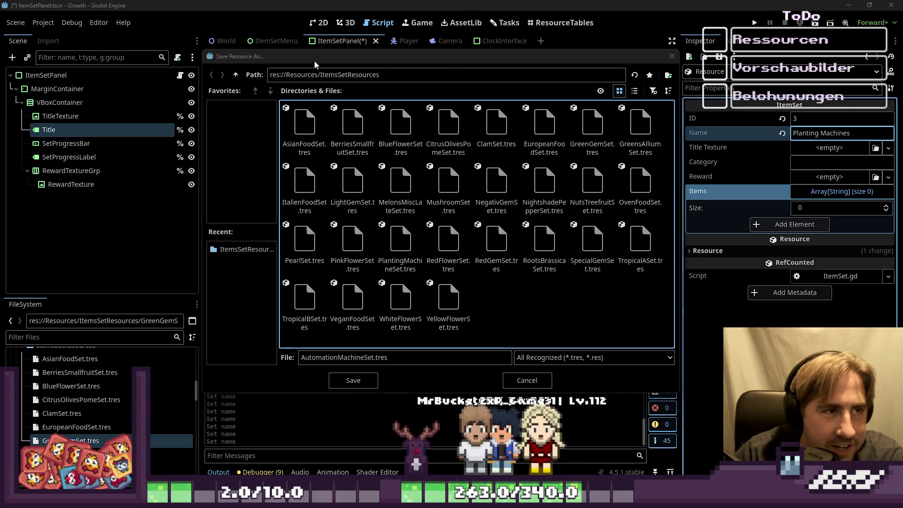
{"action": "mouse_move", "coordinate": [315, 65]}
{"action": "left_mouse_down"}
{"action": "mouse_move", "coordinate": [556, 246]}
{"action": "mouse_move", "coordinate": [292, 15]}
{"action": "mouse_move", "coordinate": [296, 30]}
{"action": "mouse_move", "coordinate": [252, 44]}
{"action": "mouse_move", "coordinate": [361, 68]}
{"action": "left_mouse_up"}
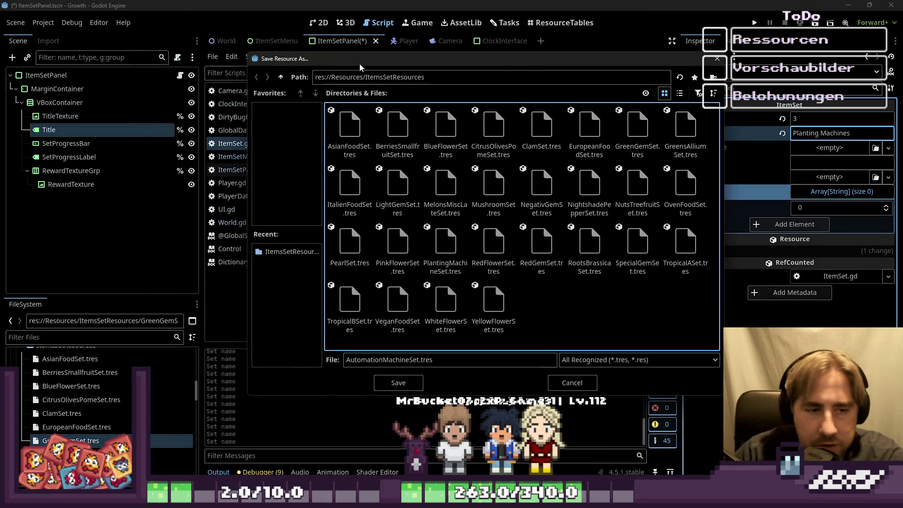
{"action": "left_click", "coordinate": [398, 382]}
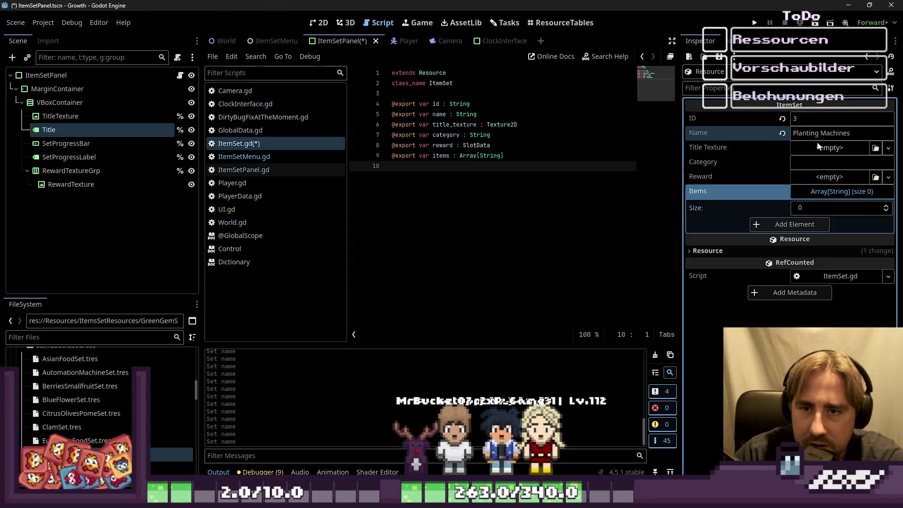
Rename the set to 'Automation Machines' and adjust the blank lines at the end of ItemSet.gd.
{"action": "type", "text": "Ao"}
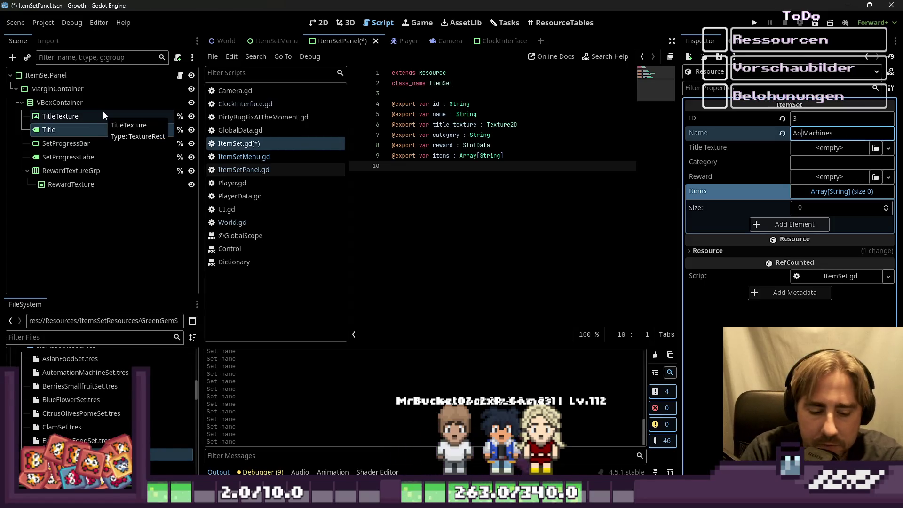
{"action": "type", "text": "utomation"}
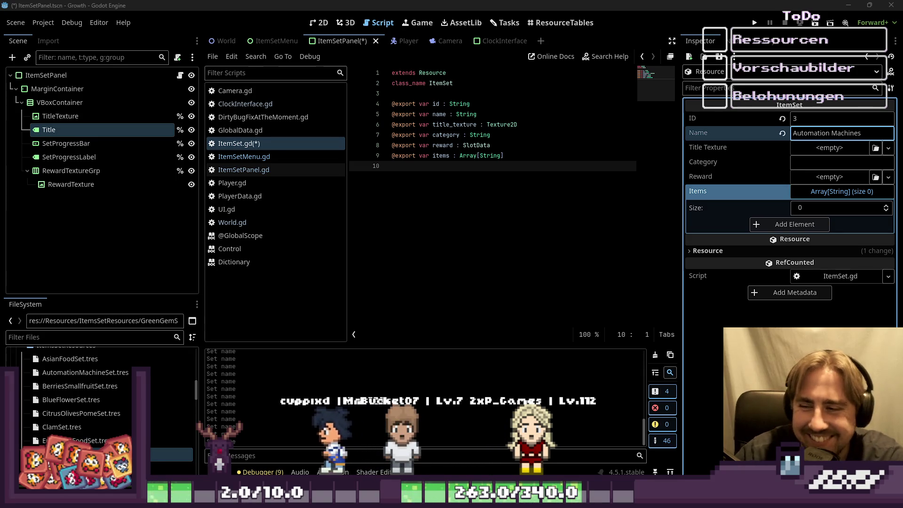
{"action": "left_click", "coordinate": [449, 167]}
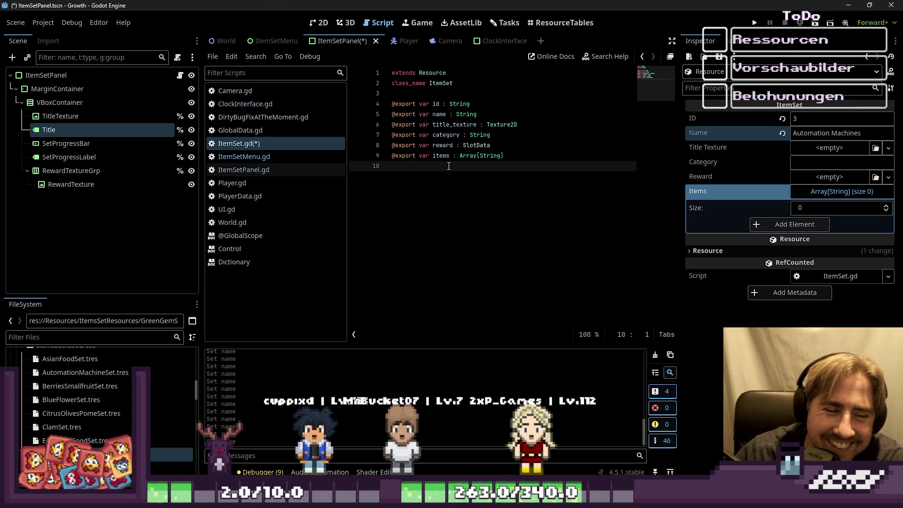
{"action": "key", "text": "BackSpace"}
{"action": "key", "text": "Return"}
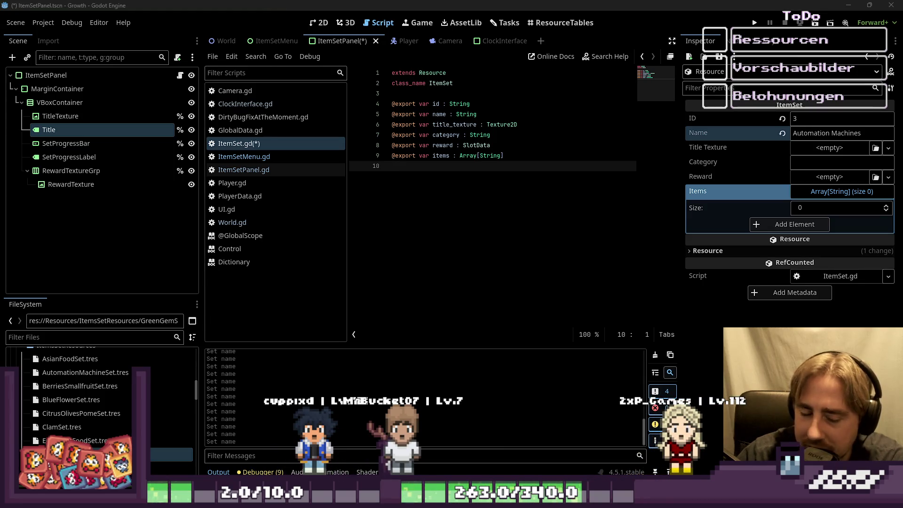
Delete the trailing blank lines so ItemSet.gd ends at line 9 with the items export.
{"action": "key", "text": "Return"}
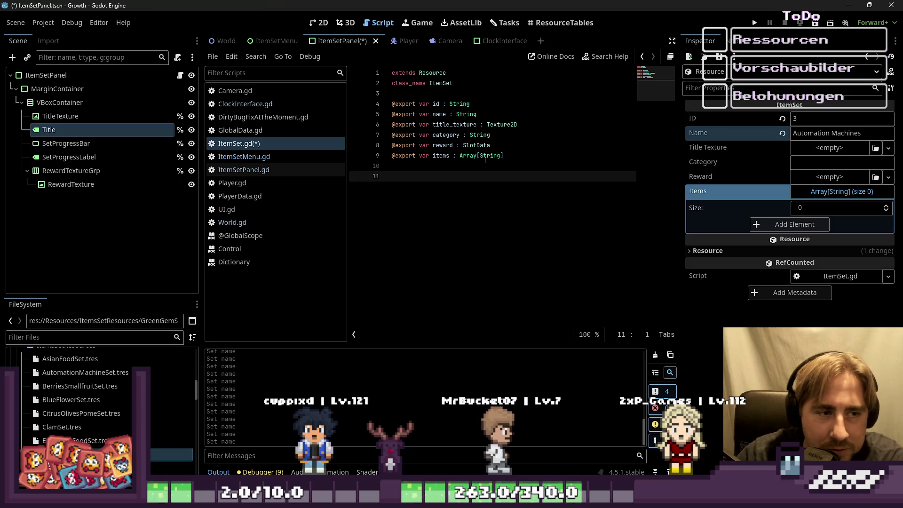
{"action": "key", "text": "BackSpace"}
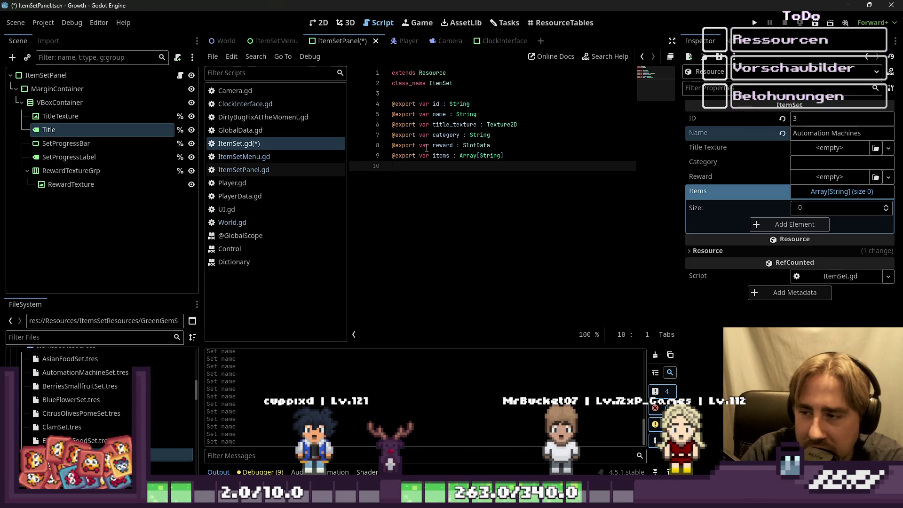
{"action": "key", "text": "Return"}
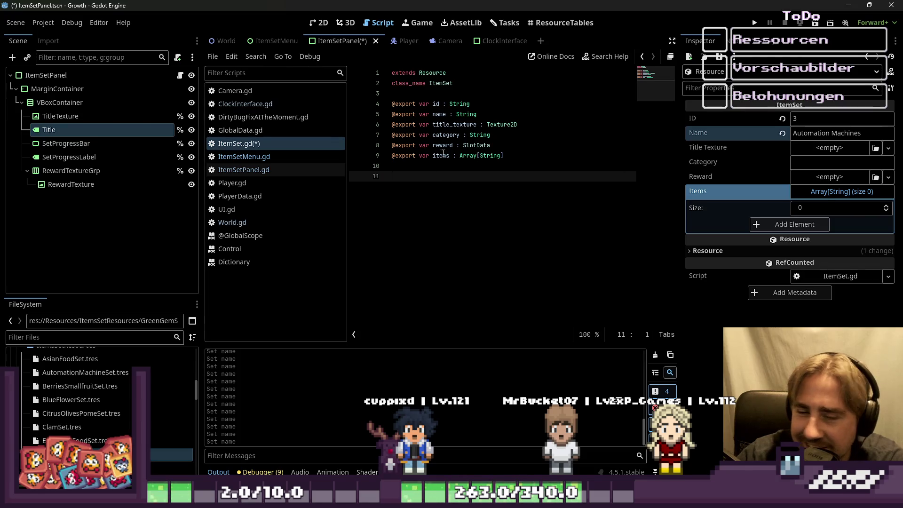
{"action": "left_click", "coordinate": [444, 170]}
{"action": "key", "text": "Down"}
{"action": "key", "text": "BackSpace"}
{"action": "key", "text": "BackSpace"}
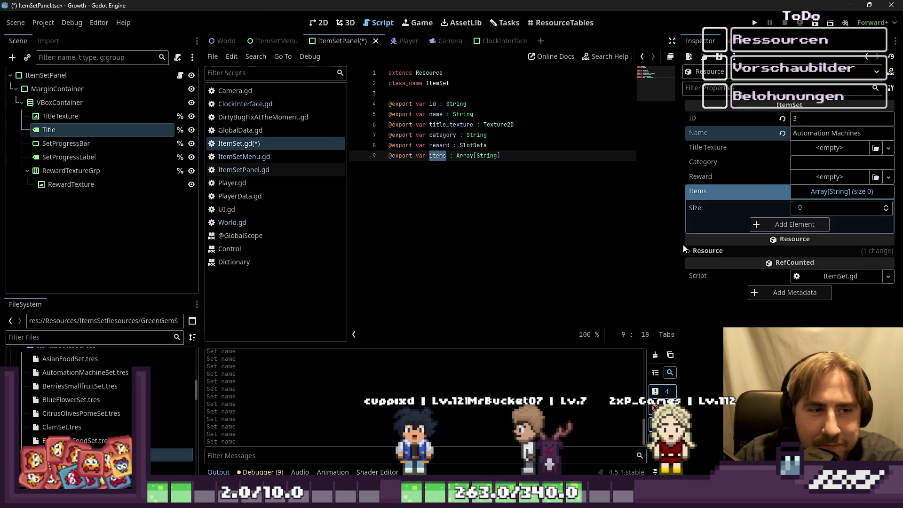
{"action": "left_click", "coordinate": [823, 133]}
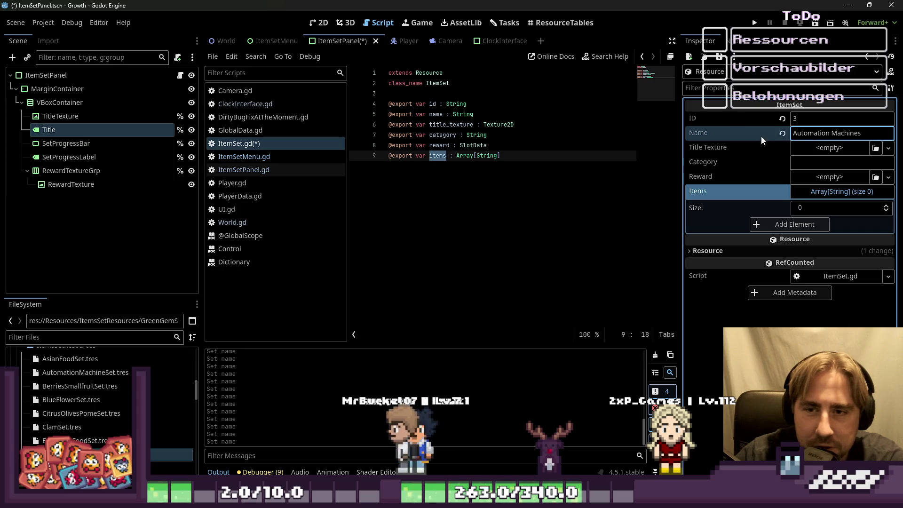
In ResourceTables, browse for a resource folder and enter res://Resources.
{"action": "left_click", "coordinate": [560, 23]}
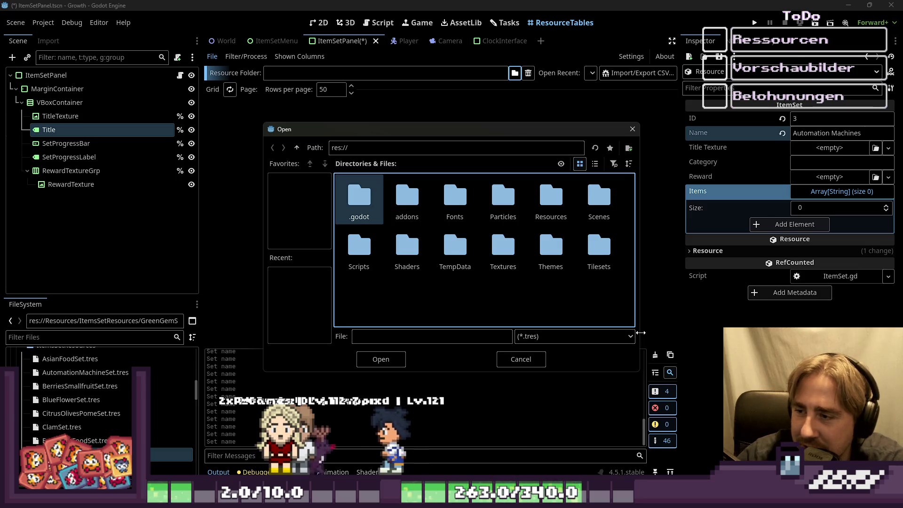
{"action": "key", "text": "Escape"}
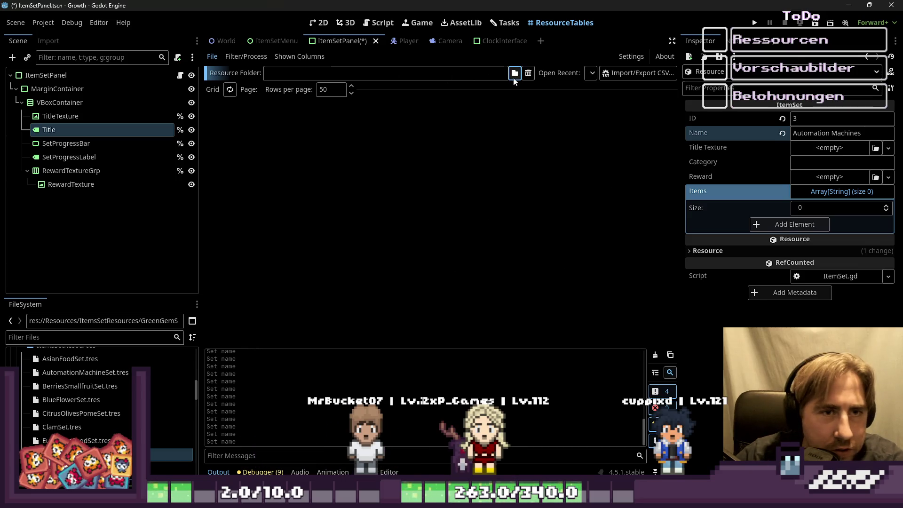
{"action": "left_click", "coordinate": [515, 77]}
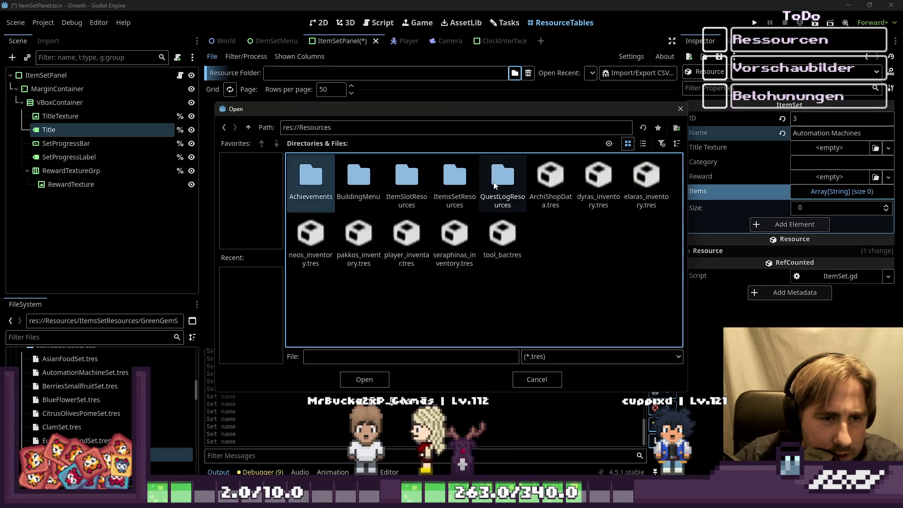
{"action": "left_click", "coordinate": [248, 127]}
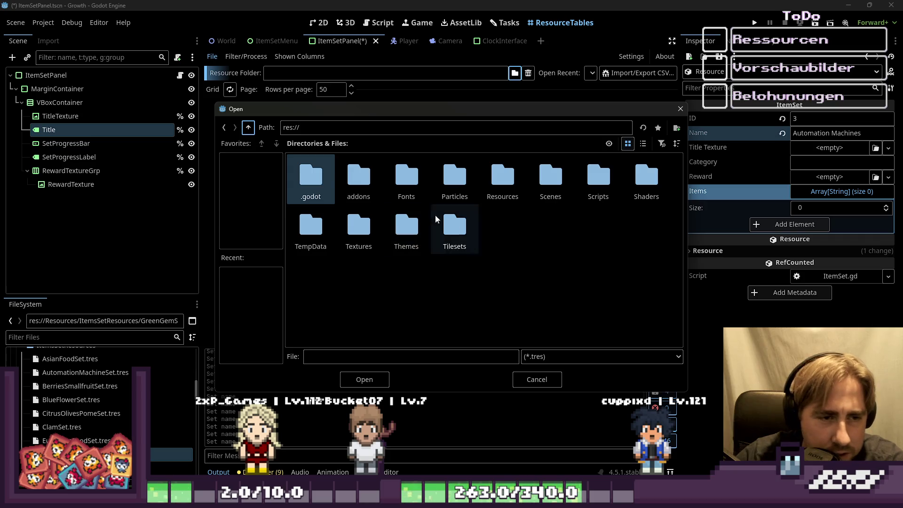
{"action": "double_click", "coordinate": [494, 186]}
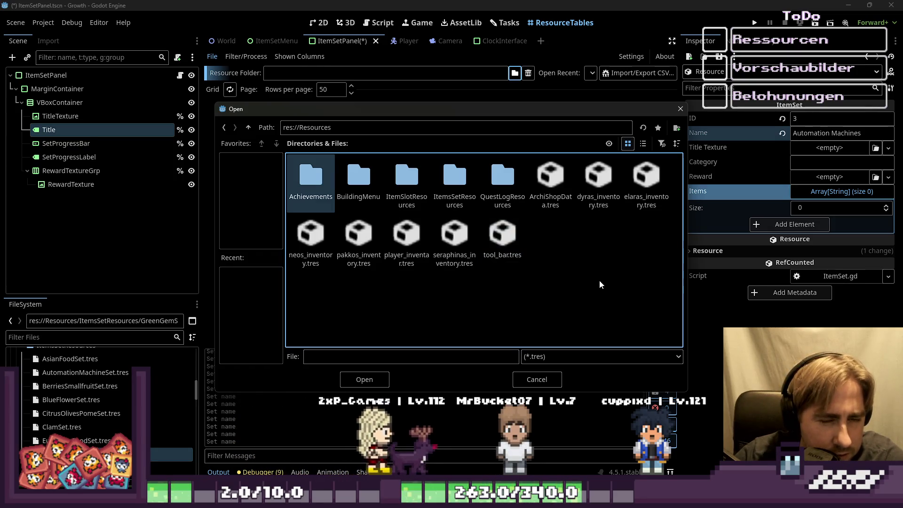
{"action": "left_click", "coordinate": [248, 128]}
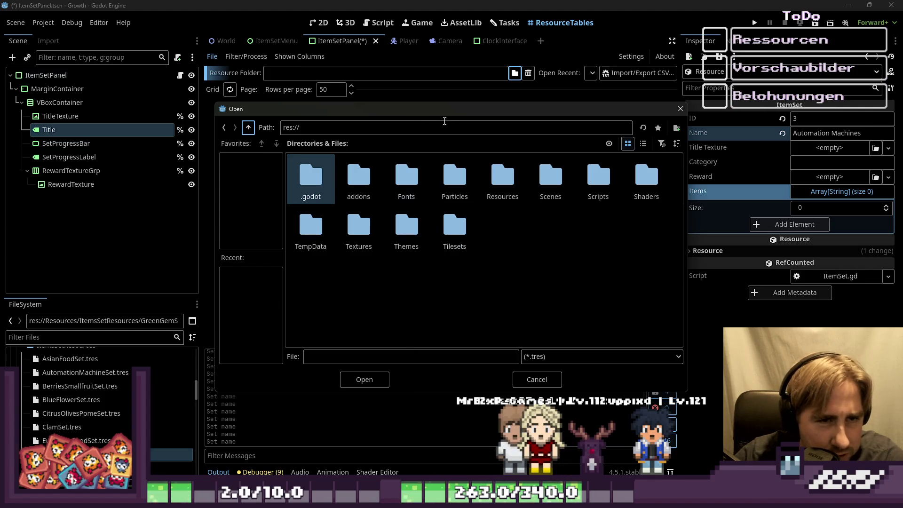
{"action": "mouse_move", "coordinate": [468, 103]}
{"action": "left_mouse_down"}
{"action": "mouse_move", "coordinate": [464, 29]}
{"action": "mouse_move", "coordinate": [461, 81]}
{"action": "left_mouse_up"}
{"action": "double_click", "coordinate": [494, 171]}
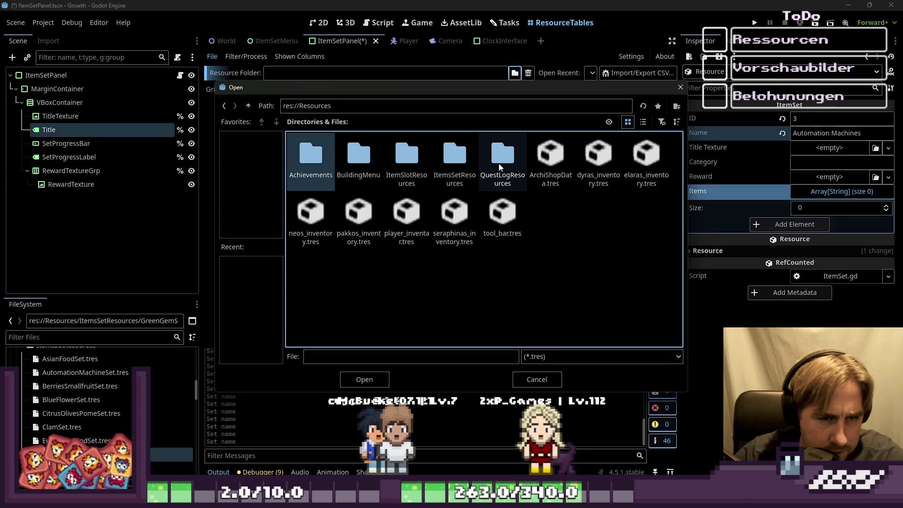
Check ItemSlotResources, then go back and open the ItemsSetResources folder.
{"action": "double_click", "coordinate": [405, 166]}
{"action": "scroll", "coordinate": [467, 190], "scroll_direction": "down", "scroll_amount": 4}
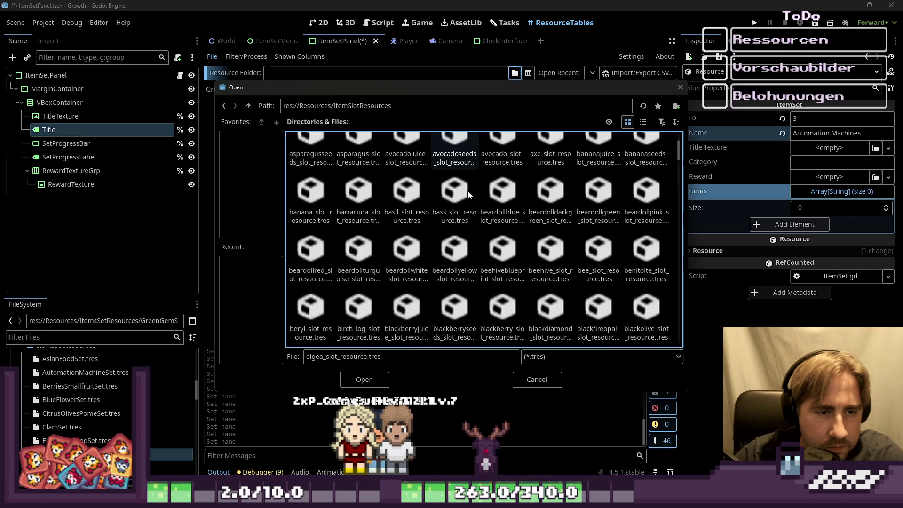
{"action": "scroll", "coordinate": [475, 212], "scroll_direction": "down", "scroll_amount": 1}
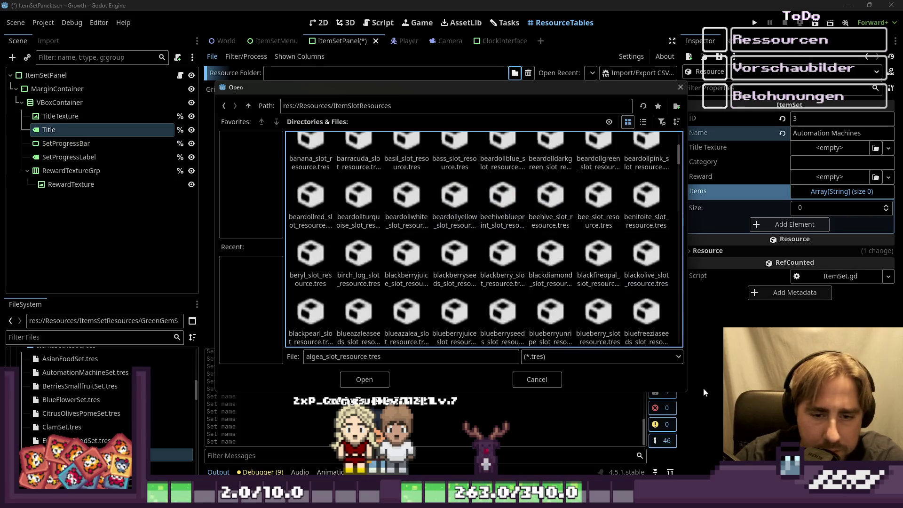
{"action": "scroll", "coordinate": [541, 284], "scroll_direction": "up", "scroll_amount": 1}
{"action": "scroll", "coordinate": [552, 278], "scroll_direction": "up", "scroll_amount": 1}
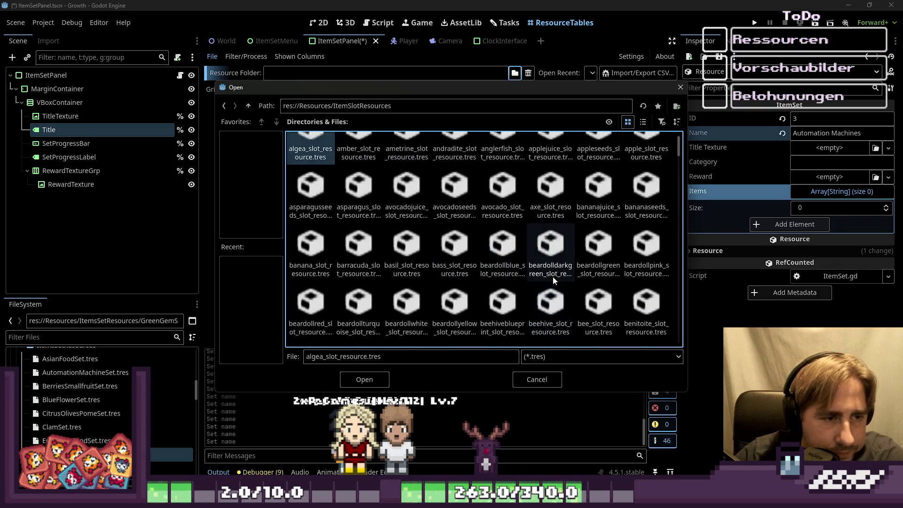
{"action": "left_click", "coordinate": [248, 105]}
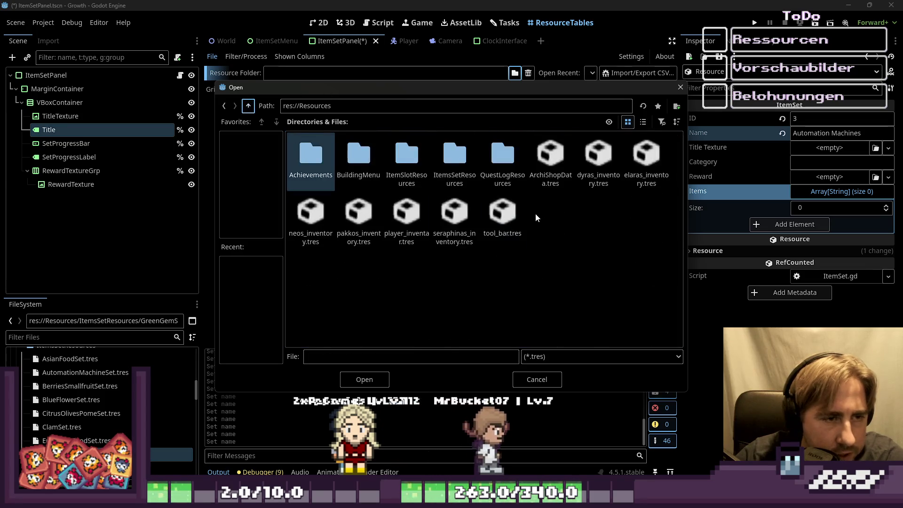
{"action": "double_click", "coordinate": [454, 163]}
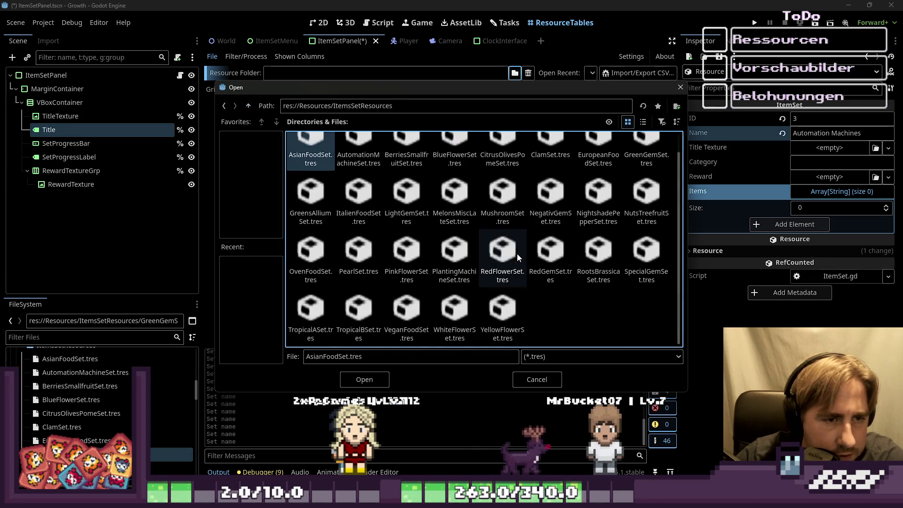
Load res://Resources/ItemsSetResources/ into the table, widen it, and select Asian Food's Items cell.
{"action": "left_click", "coordinate": [362, 380]}
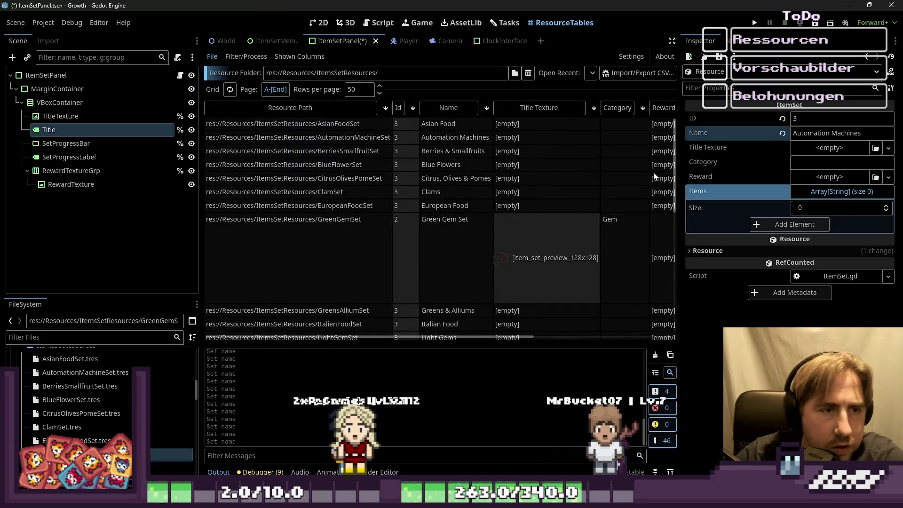
{"action": "left_click_drag", "start_coordinate": [678, 182], "coordinate": [771, 182]}
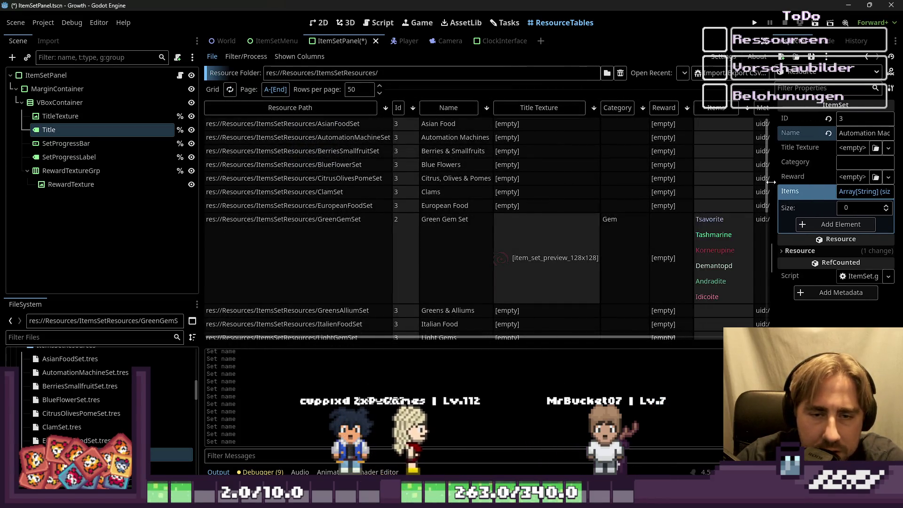
{"action": "left_click_drag", "start_coordinate": [199, 170], "coordinate": [69, 155]}
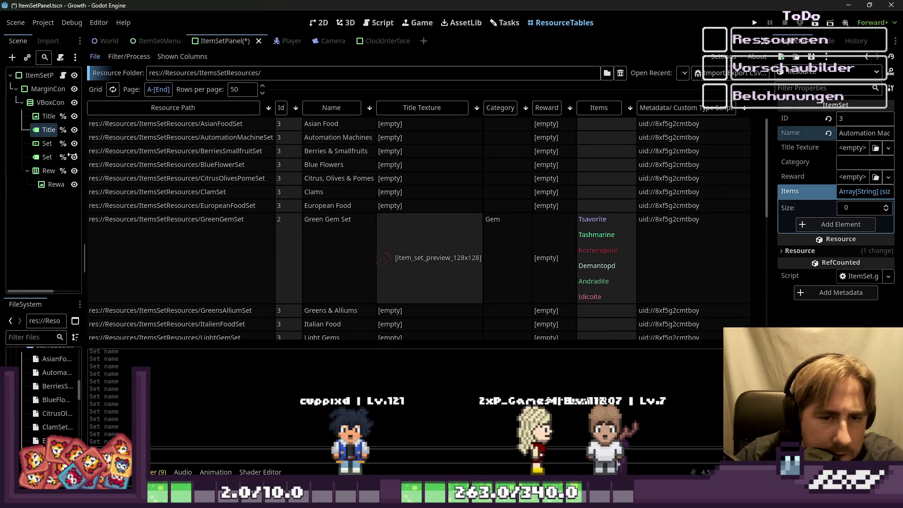
{"action": "left_click", "coordinate": [603, 124]}
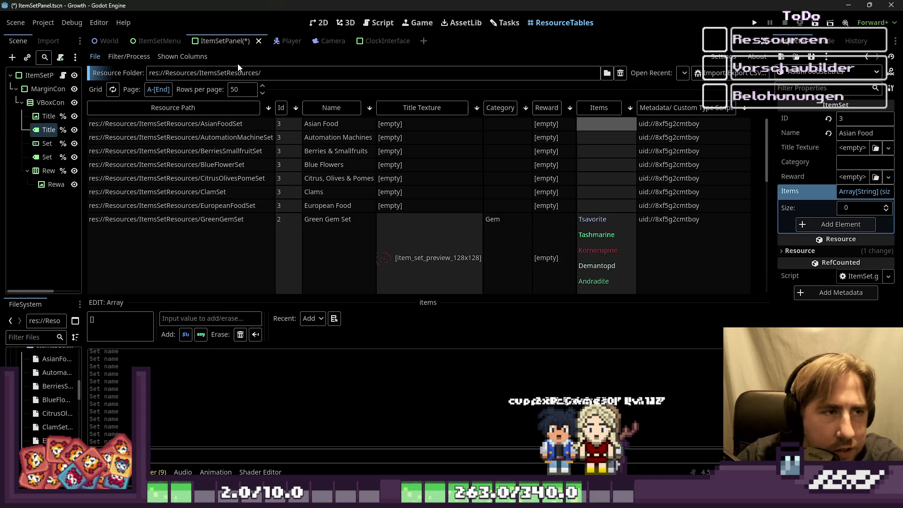
Hide the Metadata/Custom Type Script, Reward and Resource Path columns, then select Asian Food's Id.
{"action": "left_click", "coordinate": [196, 59]}
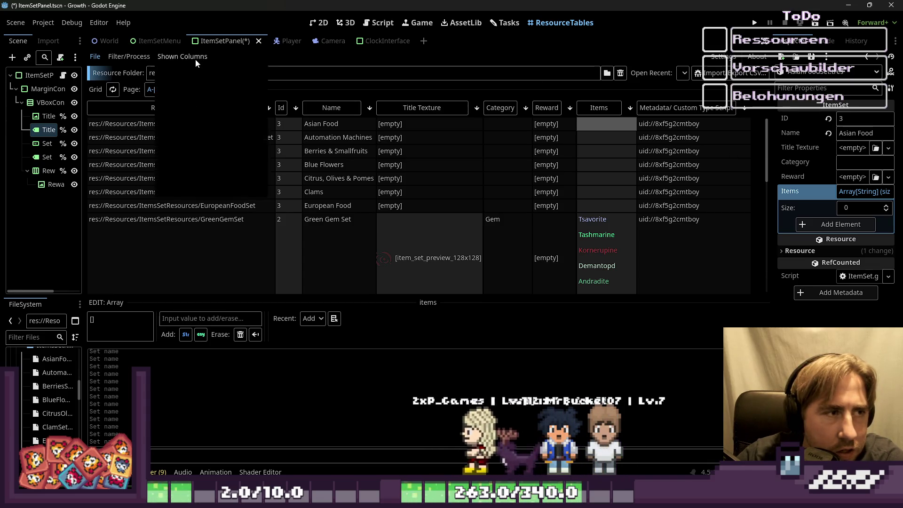
{"action": "left_click", "coordinate": [165, 190]}
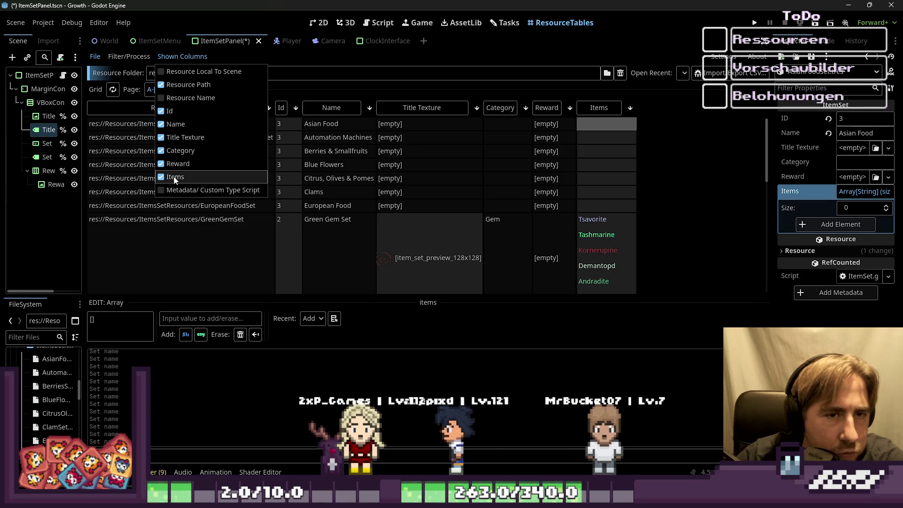
{"action": "left_click", "coordinate": [174, 163]}
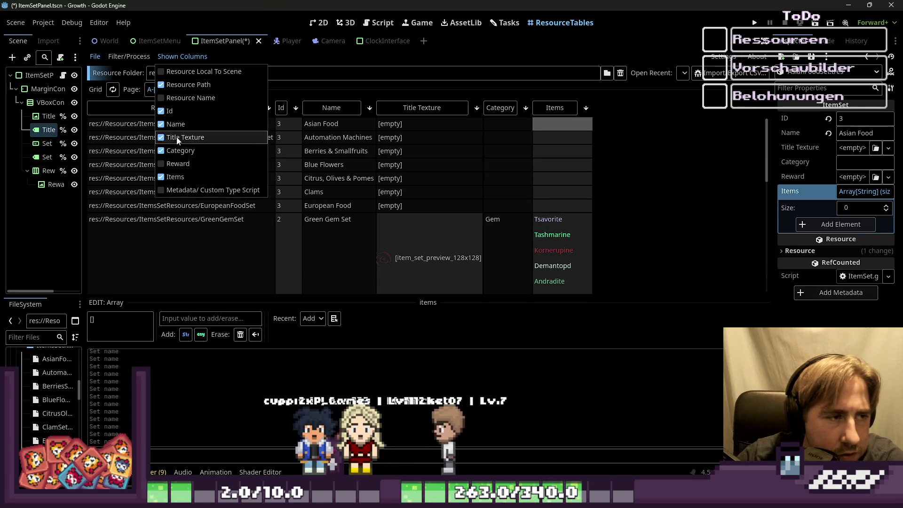
{"action": "left_click", "coordinate": [176, 85]}
{"action": "left_click", "coordinate": [155, 209]}
{"action": "scroll", "coordinate": [152, 206], "scroll_direction": "down", "scroll_amount": 3}
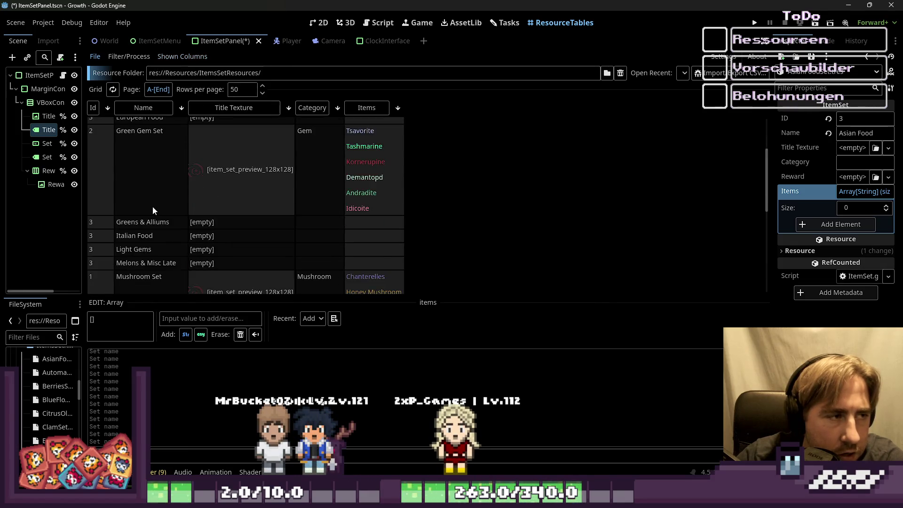
{"action": "scroll", "coordinate": [153, 206], "scroll_direction": "down", "scroll_amount": 1}
{"action": "scroll", "coordinate": [154, 204], "scroll_direction": "up", "scroll_amount": 5}
{"action": "left_click", "coordinate": [103, 125]}
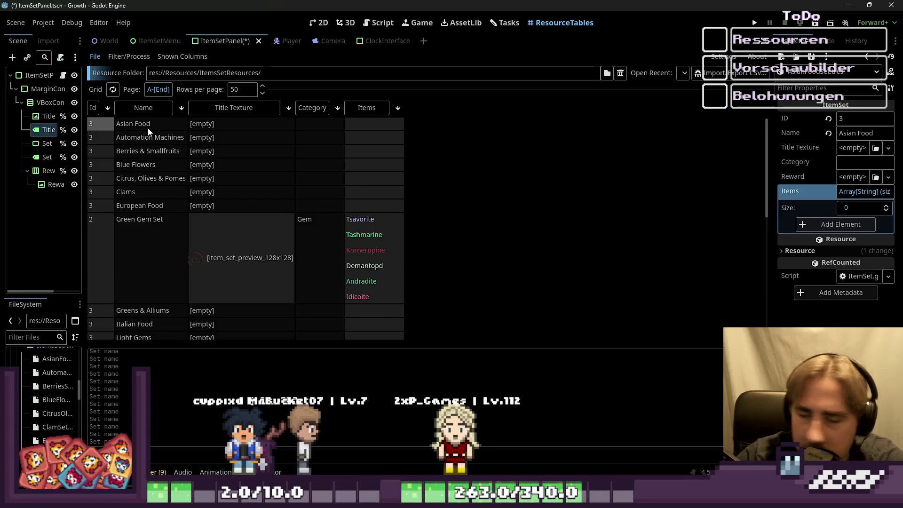
{"action": "scroll", "coordinate": [148, 136], "scroll_direction": "down", "scroll_amount": 6}
{"action": "scroll", "coordinate": [149, 218], "scroll_direction": "up", "scroll_amount": 3}
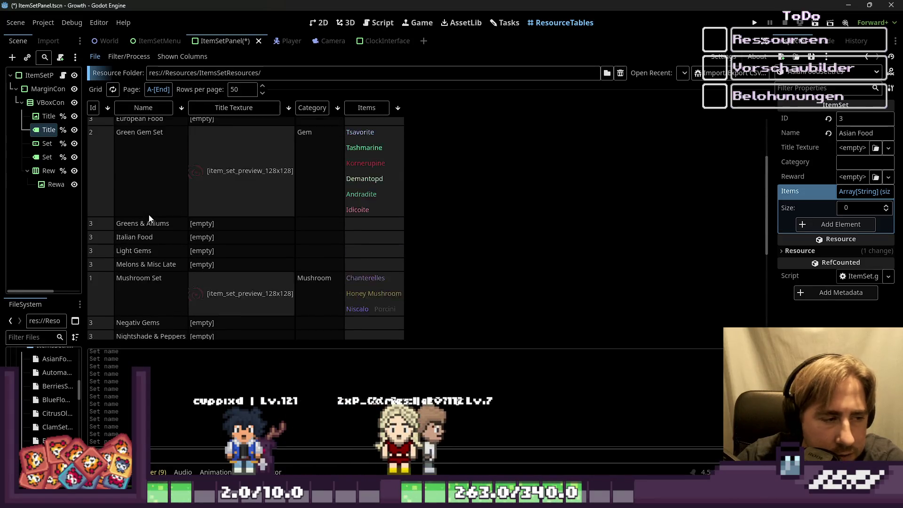
{"action": "scroll", "coordinate": [149, 218], "scroll_direction": "up", "scroll_amount": 3}
Renumber the first sets' Ids row by row, entering 32, 4, 5 and 6.
{"action": "left_click", "coordinate": [858, 121]}
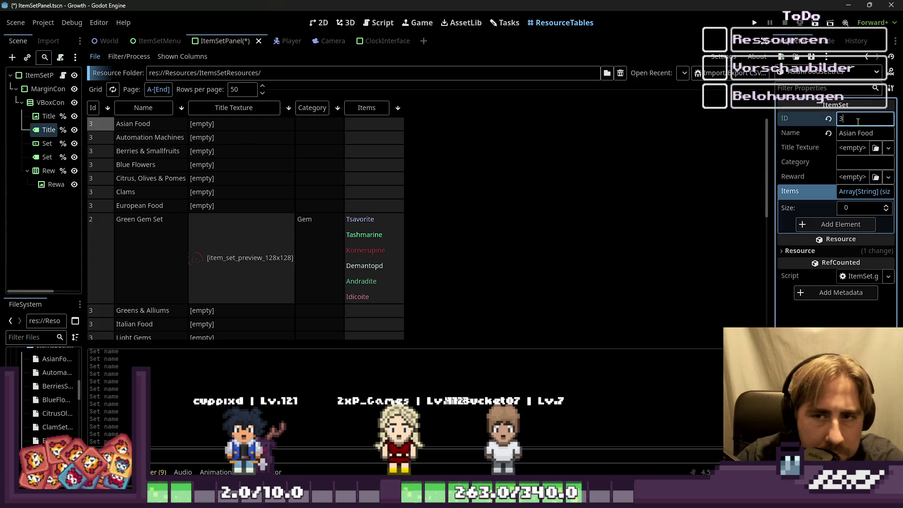
{"action": "type", "text": "1"}
{"action": "left_click", "coordinate": [97, 133]}
{"action": "type", "text": "32"}
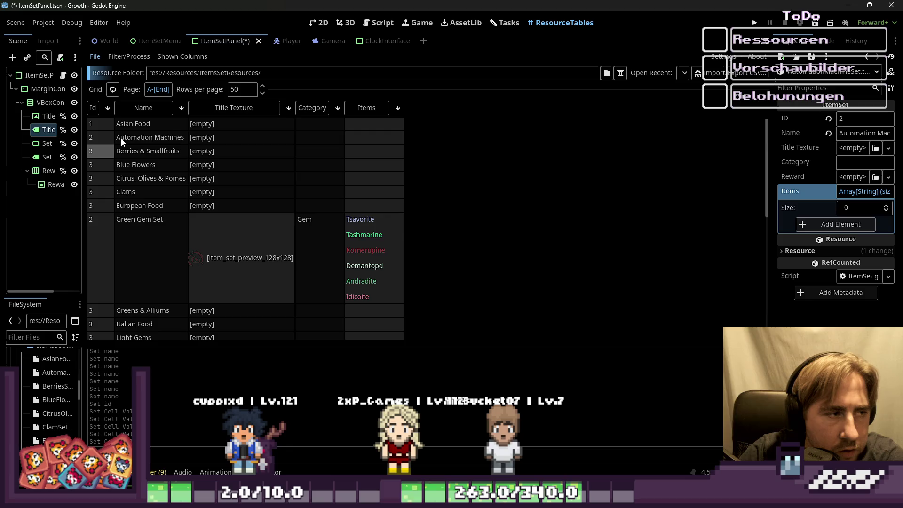
{"action": "key", "text": "Down"}
{"action": "type", "text": "4"}
{"action": "key", "text": "Down"}
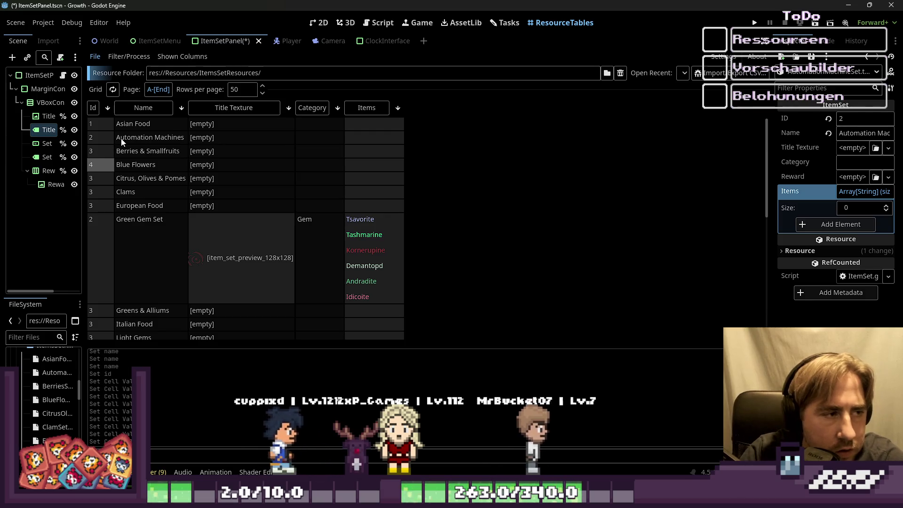
{"action": "type", "text": "5"}
{"action": "key", "text": "Down"}
{"action": "type", "text": "6"}
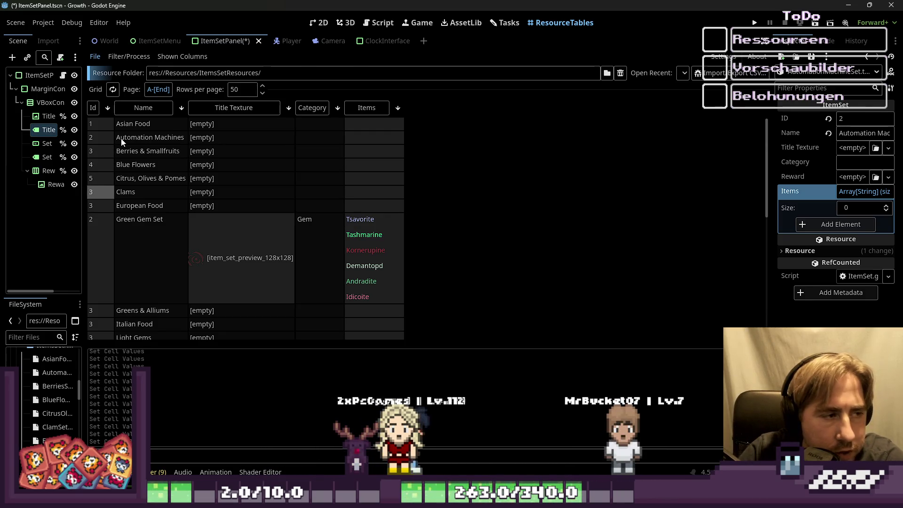
Skip down the Id column, set Greens & Alliums to 9, and enter 310 for Italian Food.
{"action": "key", "text": "Down"}
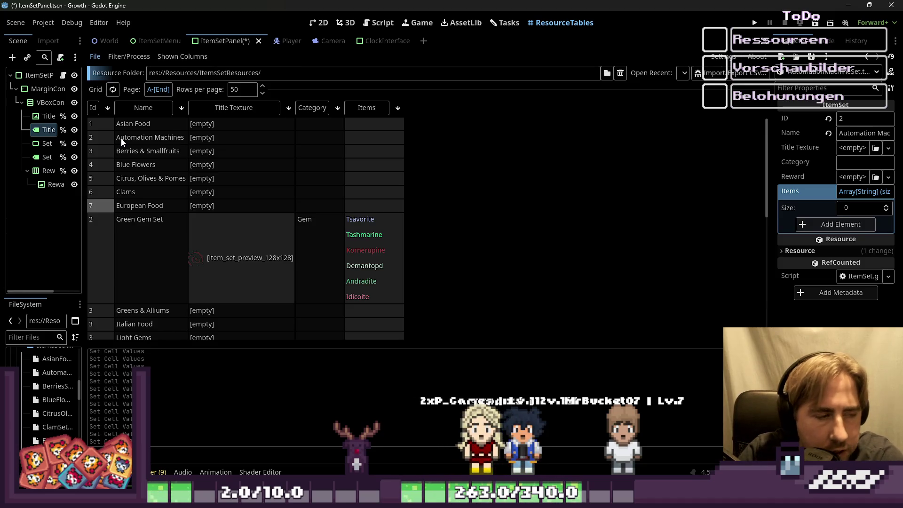
{"action": "key", "text": "Down"}
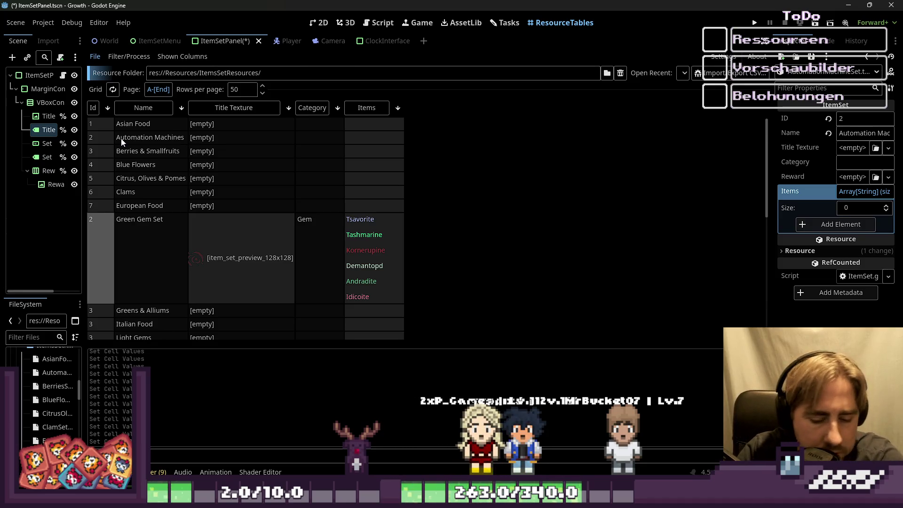
{"action": "key", "text": "Down"}
{"action": "key", "text": "Down"}
{"action": "scroll", "coordinate": [297, 195], "scroll_direction": "down", "scroll_amount": 5}
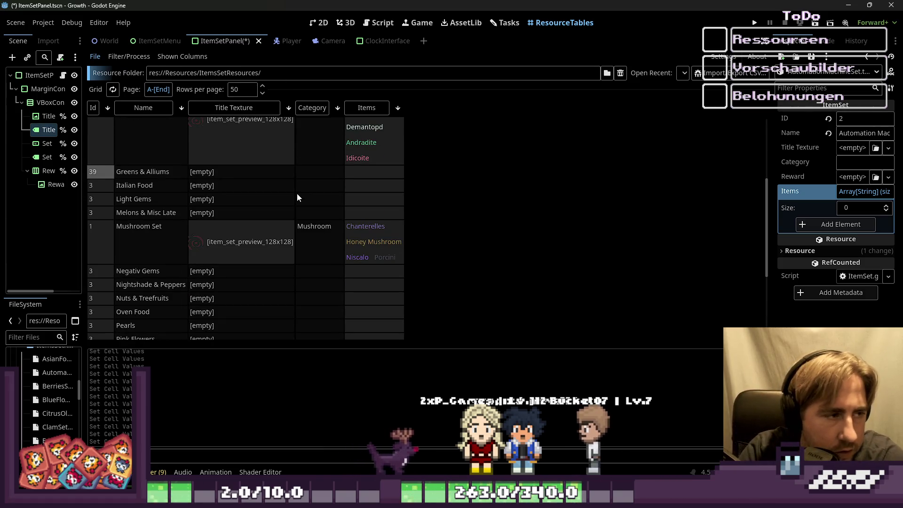
{"action": "type", "text": "9"}
{"action": "key", "text": "Down"}
{"action": "type", "text": "310"}
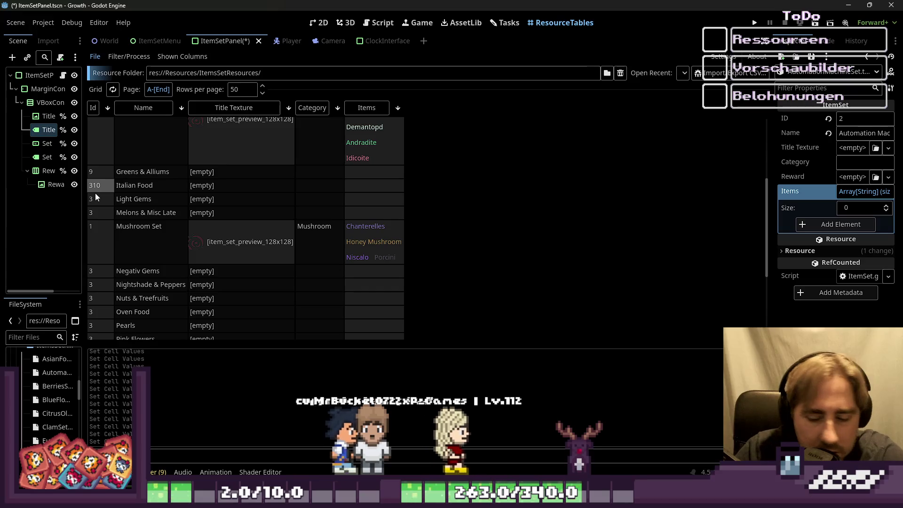
Fix Italian Food's Id and renumber Light Gems through Nightshade & Peppers as Ids 11–15.
{"action": "key", "text": "Home"}
{"action": "key", "text": "Delete"}
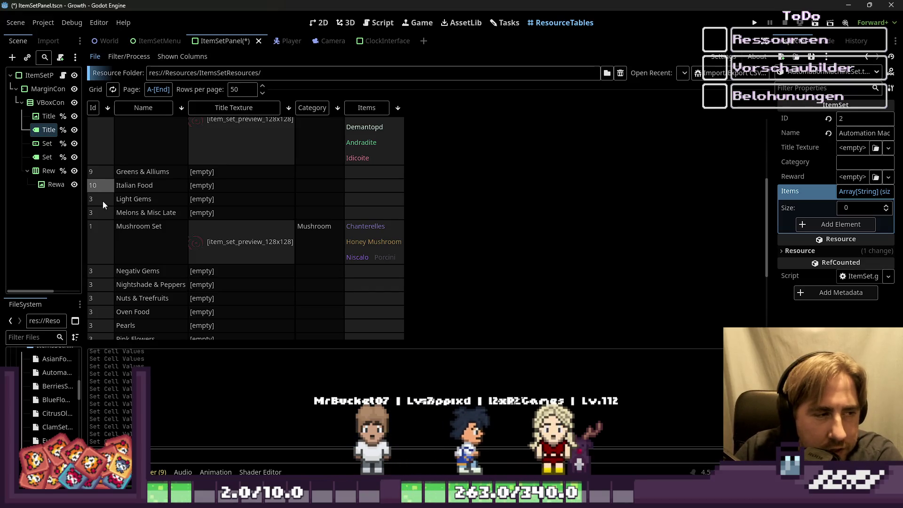
{"action": "left_click", "coordinate": [102, 201]}
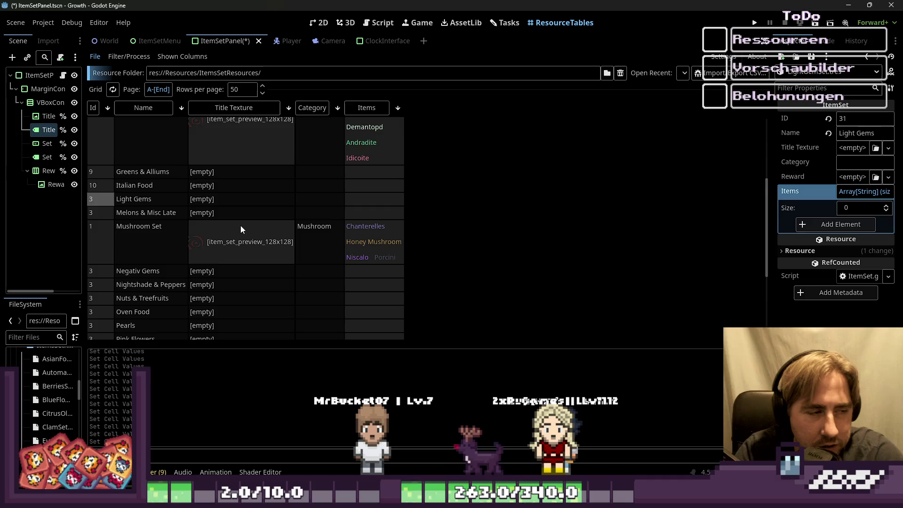
{"action": "type", "text": "1"}
{"action": "key", "text": "Home"}
{"action": "key", "text": "Delete"}
{"action": "key", "text": "Down"}
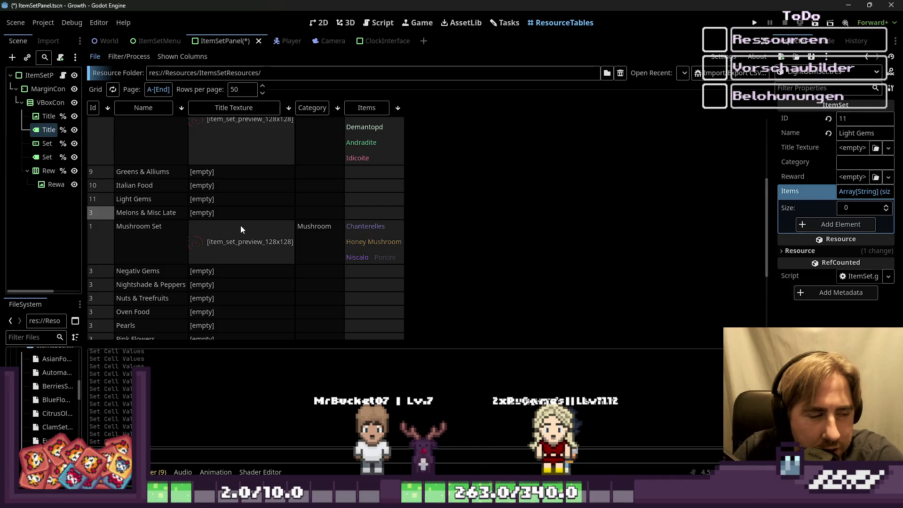
{"action": "type", "text": "12"}
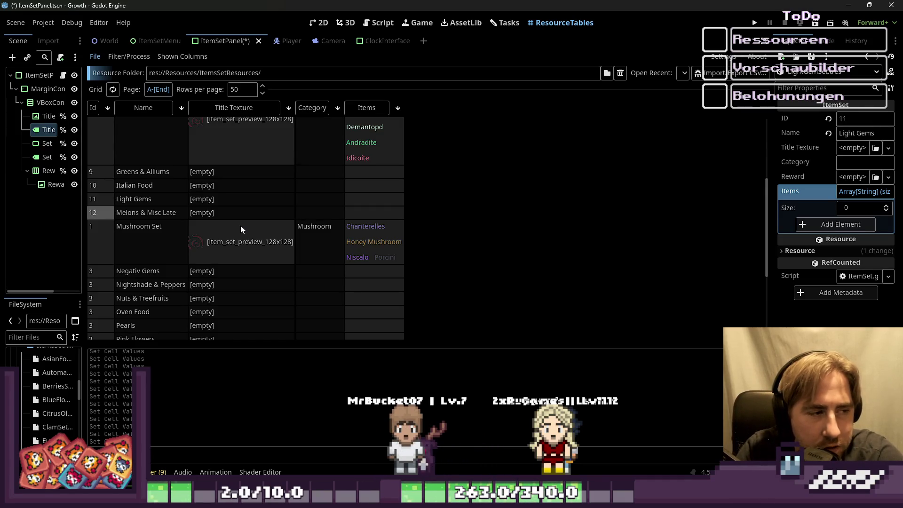
{"action": "key", "text": "Down"}
{"action": "type", "text": "3"}
{"action": "key", "text": "Down"}
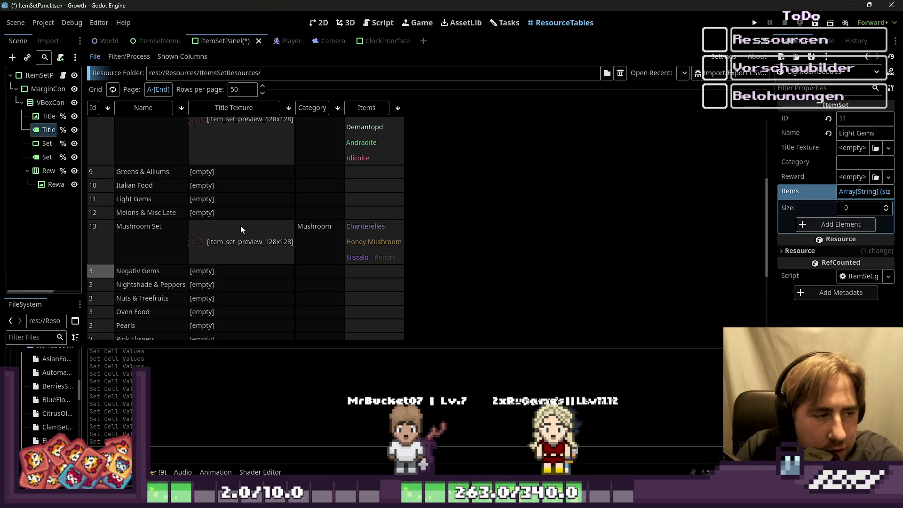
{"action": "type", "text": "14"}
{"action": "key", "text": "Down"}
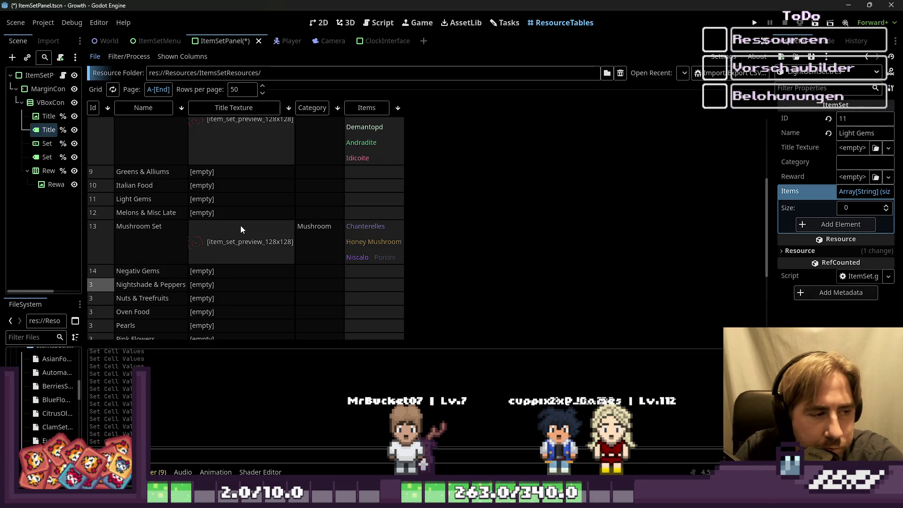
{"action": "type", "text": "5"}
{"action": "key", "text": "Down"}
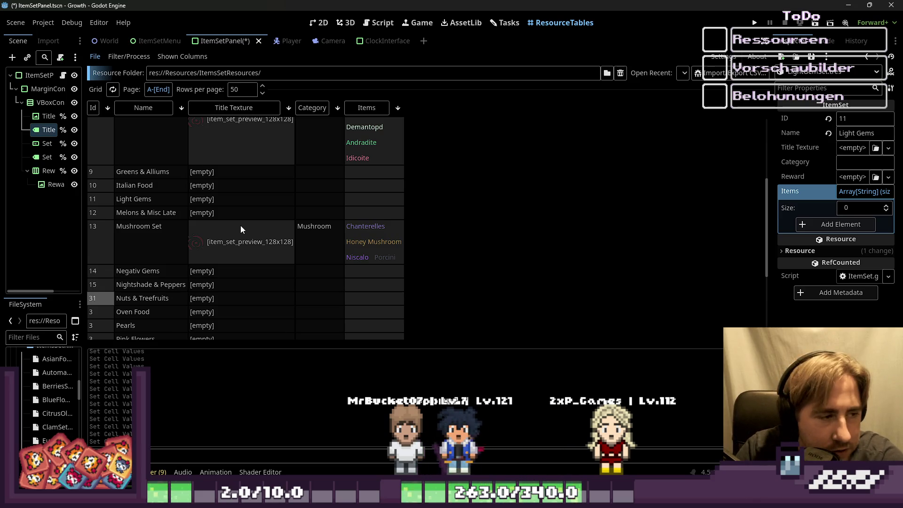
{"action": "key", "text": "Down"}
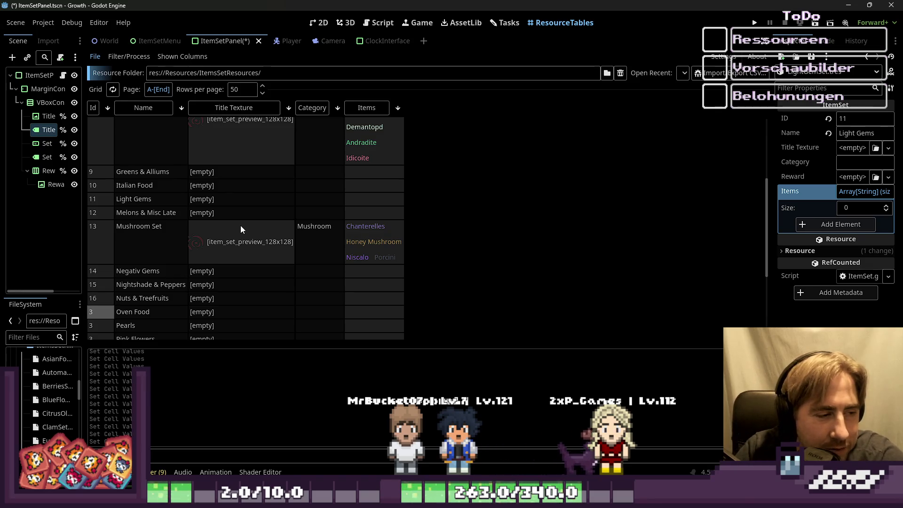
Renumber Pearls, Pink Flowers, Planting Machines, Red Flowers, Red Gems and Roots & Brassica as Ids 18–23.
{"action": "scroll", "coordinate": [396, 321], "scroll_direction": "down", "scroll_amount": 3}
{"action": "type", "text": "17"}
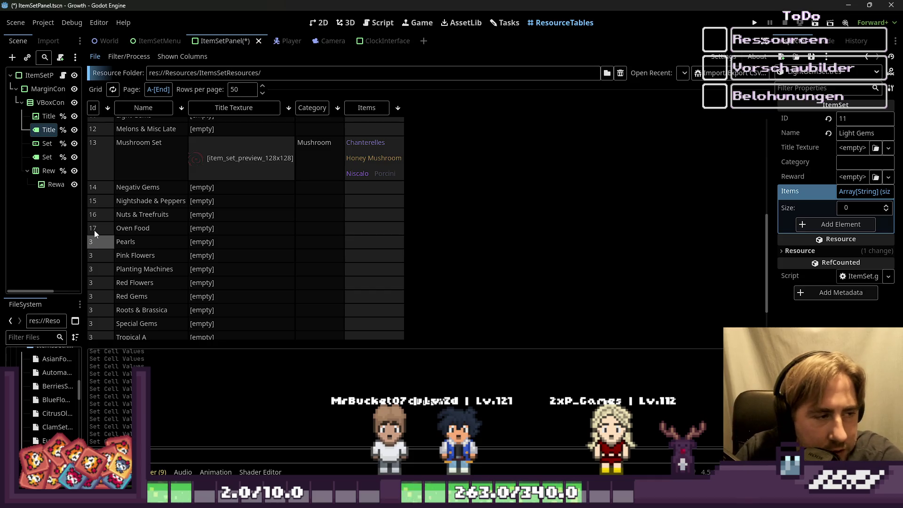
{"action": "type", "text": "8"}
{"action": "key", "text": "Down"}
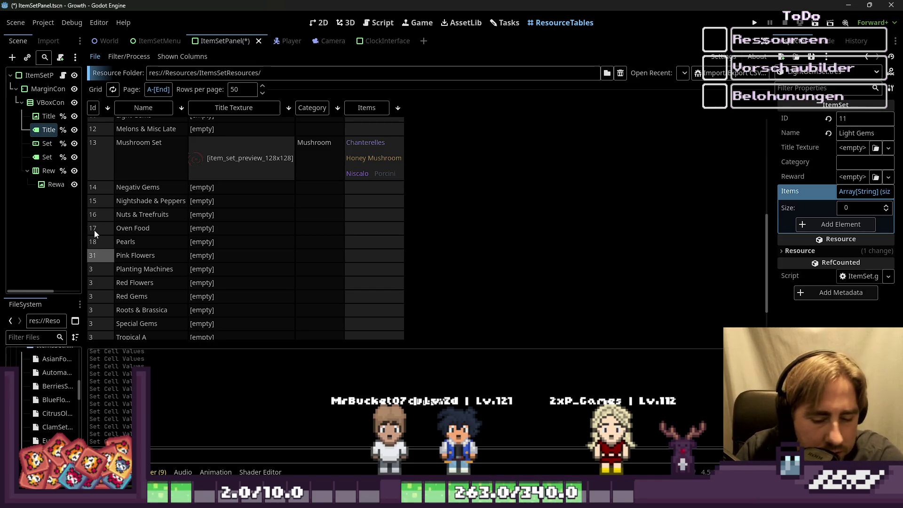
{"action": "key", "text": "BackSpace"}
{"action": "key", "text": "BackSpace"}
{"action": "key", "text": "BackSpace"}
{"action": "type", "text": "9"}
{"action": "key", "text": "Down"}
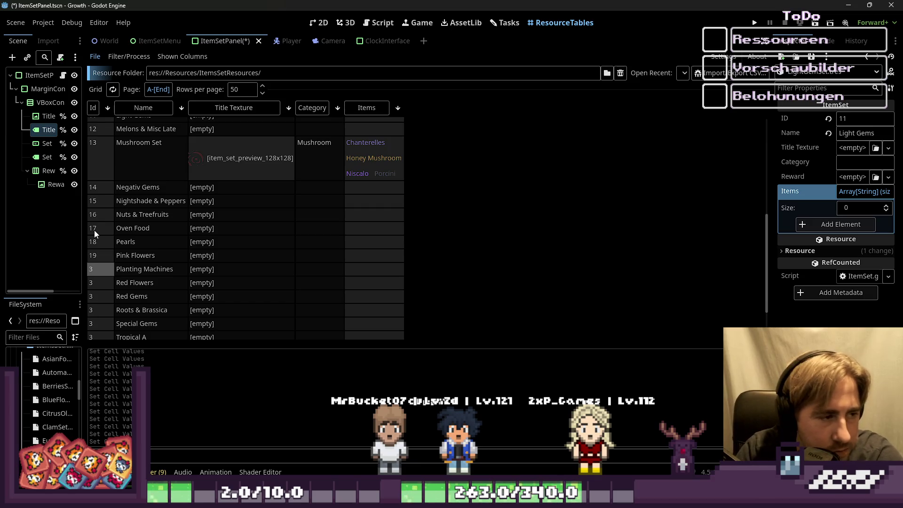
{"action": "key", "text": "BackSpace"}
{"action": "type", "text": "29"}
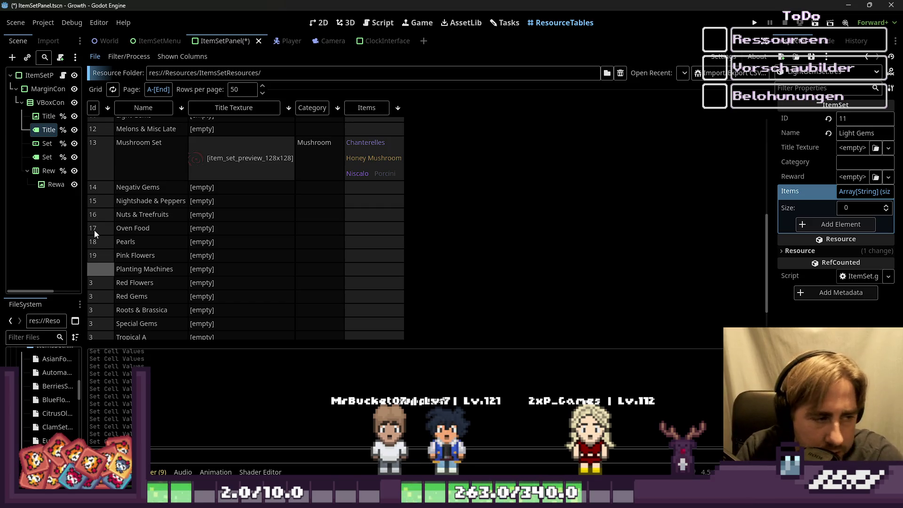
{"action": "type", "text": "20"}
{"action": "key", "text": "Down"}
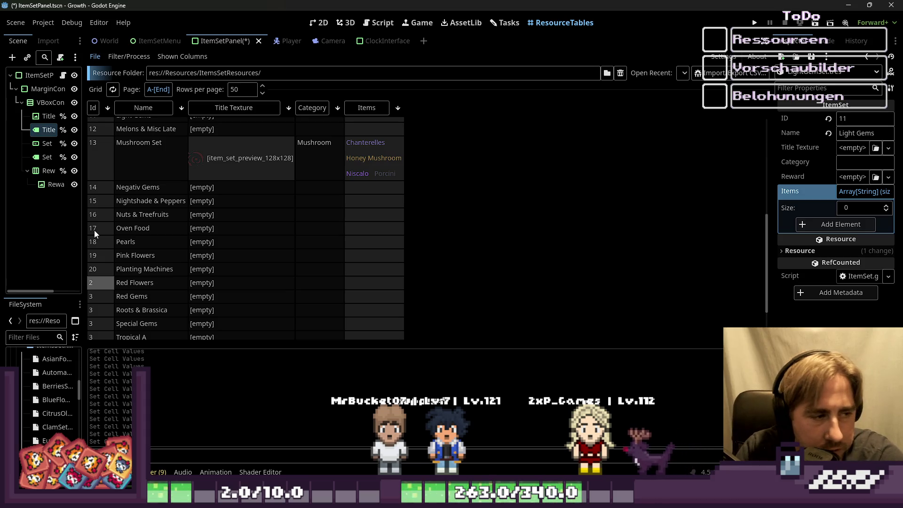
{"action": "type", "text": "1"}
{"action": "key", "text": "Down"}
{"action": "key", "text": "Down"}
{"action": "key", "text": "Down"}
{"action": "key", "text": "Up"}
{"action": "key", "text": "Up"}
{"action": "key", "text": "Up"}
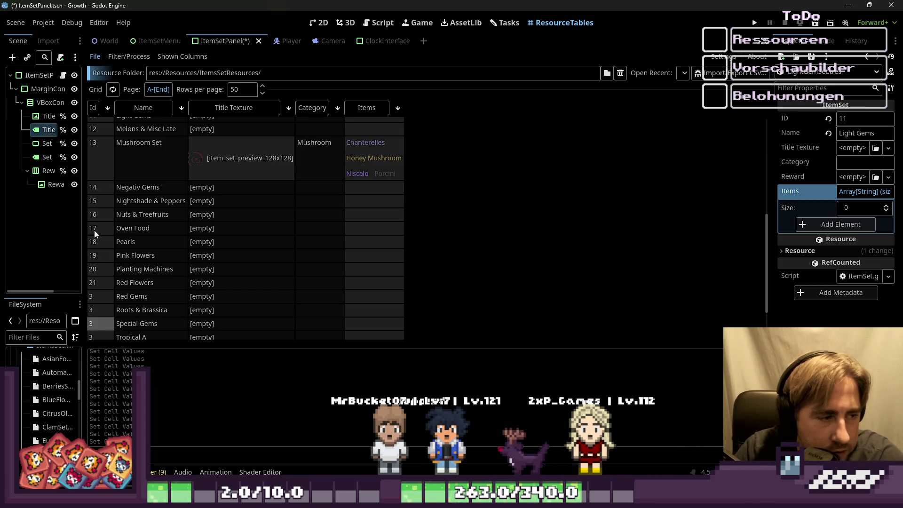
{"action": "key", "text": "Down"}
{"action": "type", "text": "2"}
{"action": "key", "text": "BackSpace"}
{"action": "key", "text": "BackSpace"}
{"action": "type", "text": "22"}
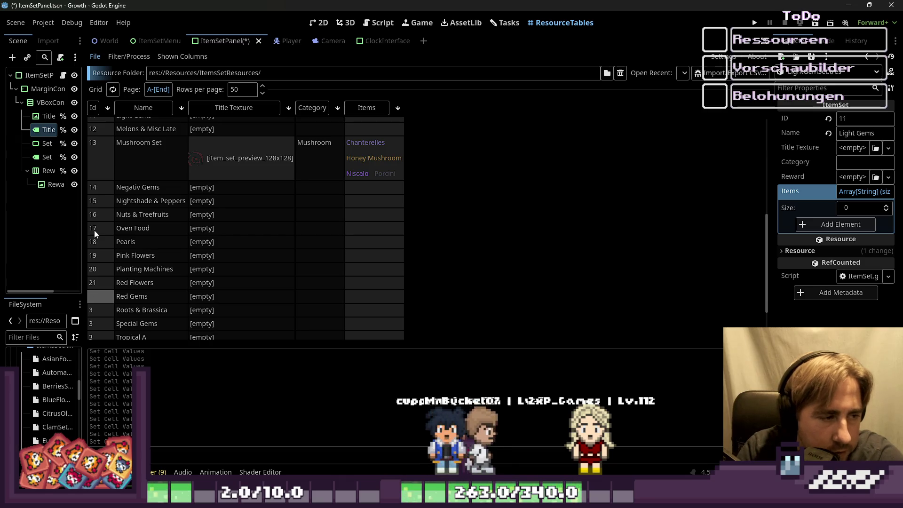
{"action": "key", "text": "Down"}
{"action": "type", "text": "23"}
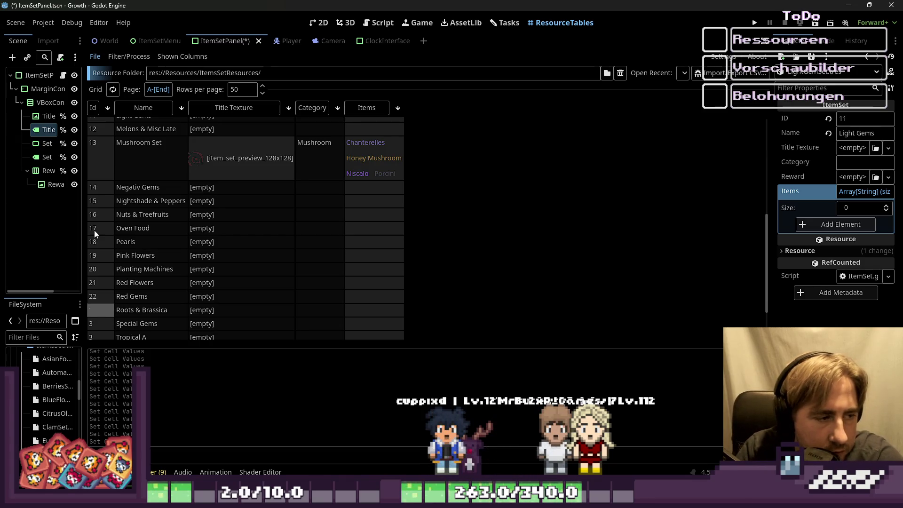
{"action": "key", "text": "BackSpace"}
{"action": "key", "text": "BackSpace"}
{"action": "key", "text": "BackSpace"}
{"action": "type", "text": "23"}
Renumber Special Gems, Tropical A, Tropical B, Vegan Food and White Flowers as Ids 24–28.
{"action": "key", "text": "Down"}
{"action": "type", "text": "2"}
{"action": "key", "text": "BackSpace"}
{"action": "type", "text": "24"}
{"action": "key", "text": "Down"}
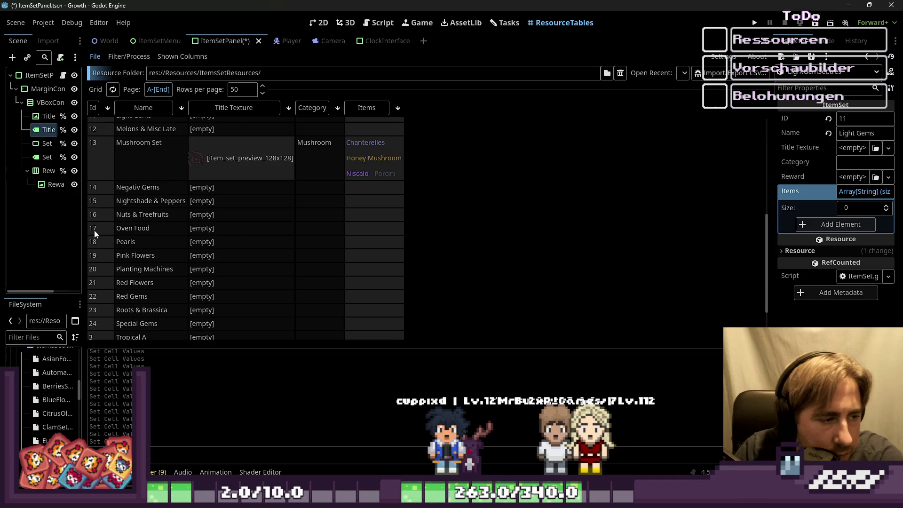
{"action": "key", "text": "Down"}
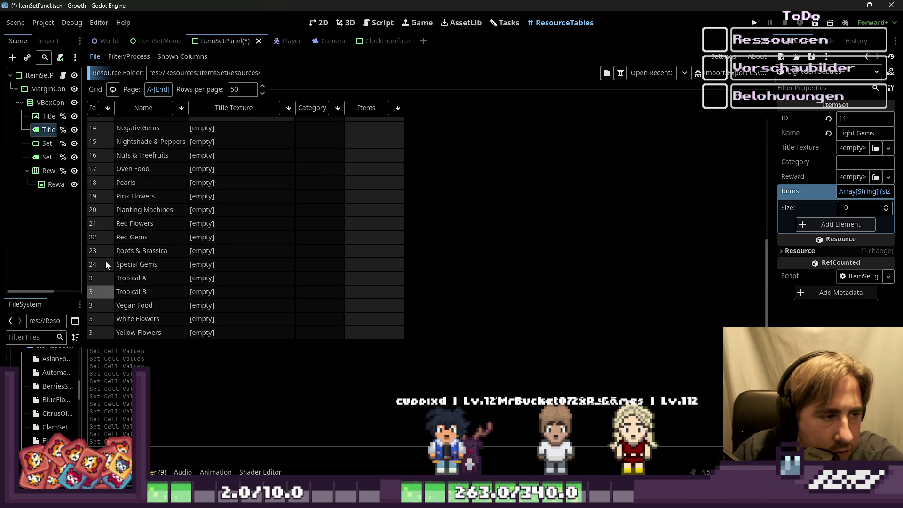
{"action": "key", "text": "BackSpace"}
{"action": "type", "text": "25"}
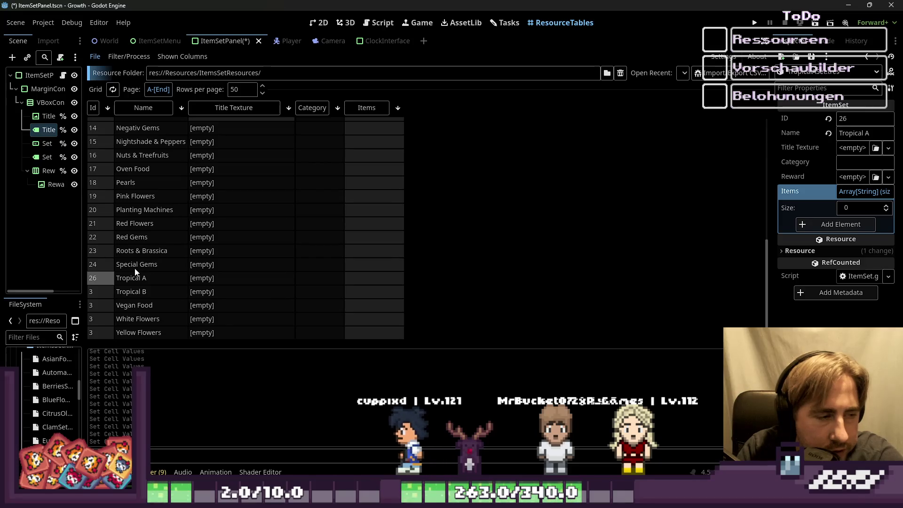
{"action": "key", "text": "Down"}
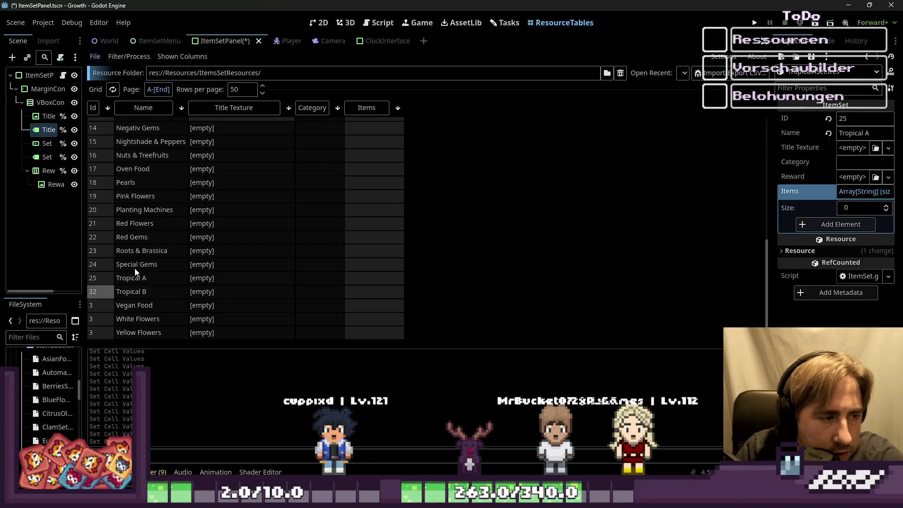
{"action": "type", "text": "26"}
{"action": "key", "text": "Down"}
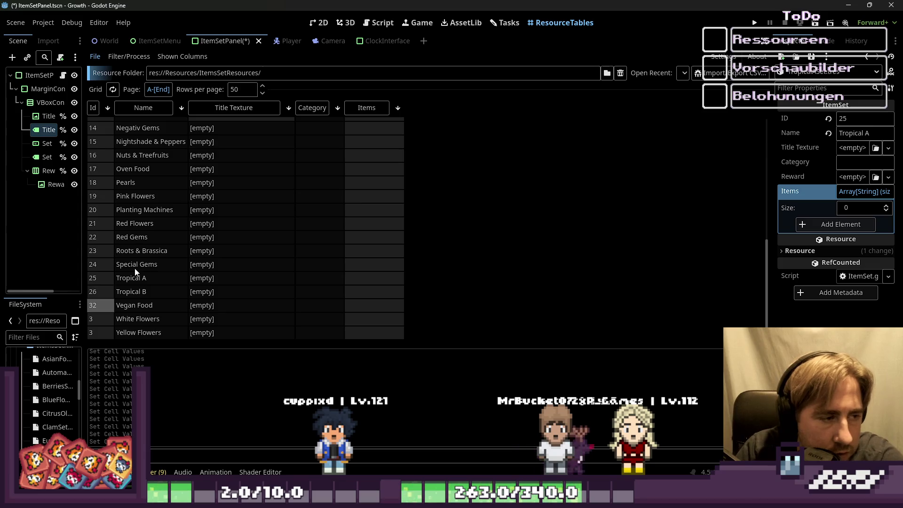
{"action": "type", "text": "27"}
{"action": "key", "text": "Down"}
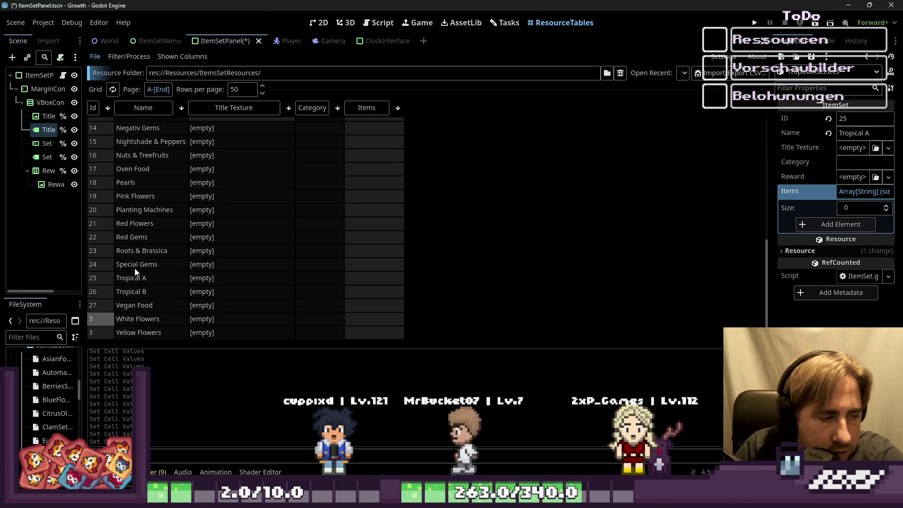
{"action": "type", "text": "28"}
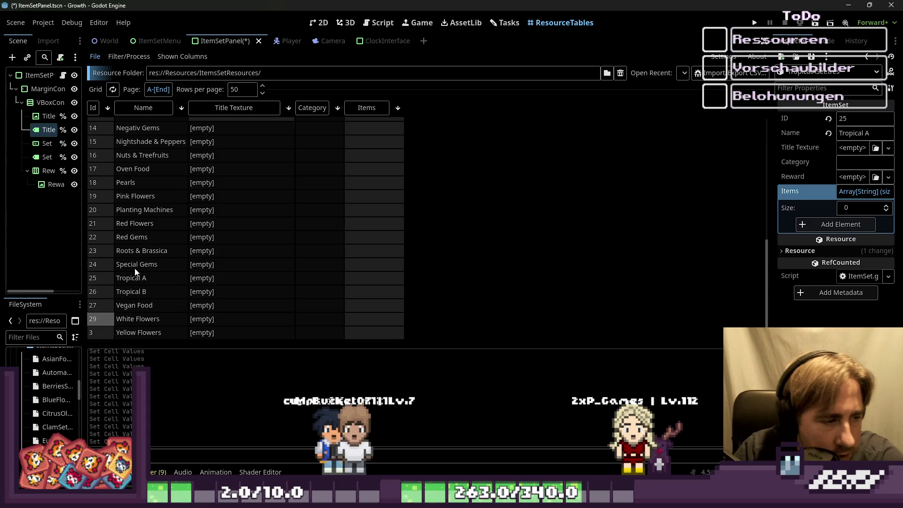
{"action": "key", "text": "Down"}
Give Yellow Flowers Id 29, widen the left dock and collapse the Resources folder.
{"action": "type", "text": "29"}
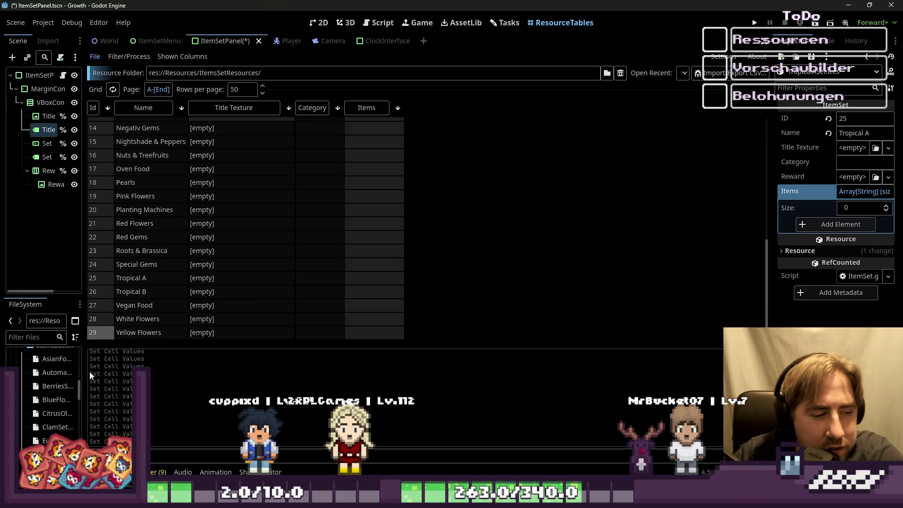
{"action": "left_click_drag", "start_coordinate": [83, 371], "coordinate": [171, 371]}
{"action": "scroll", "coordinate": [106, 399], "scroll_direction": "up", "scroll_amount": 3}
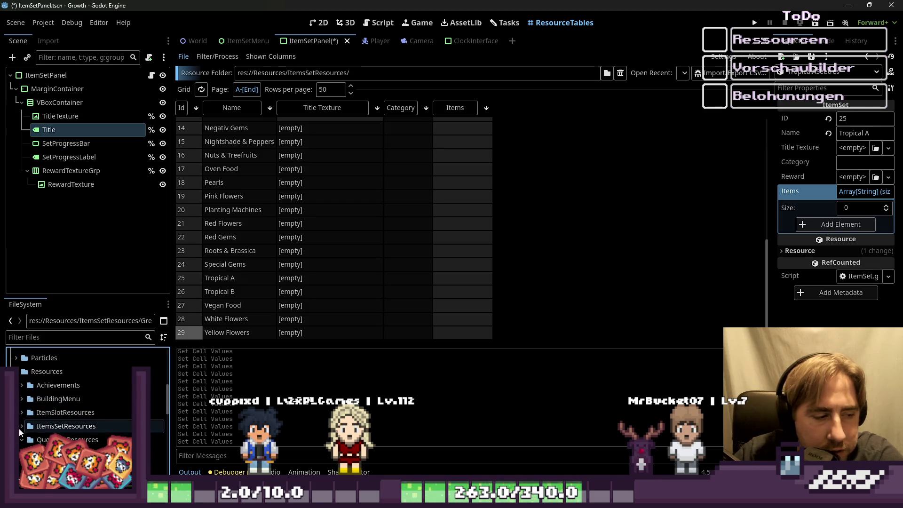
{"action": "left_click", "coordinate": [18, 373]}
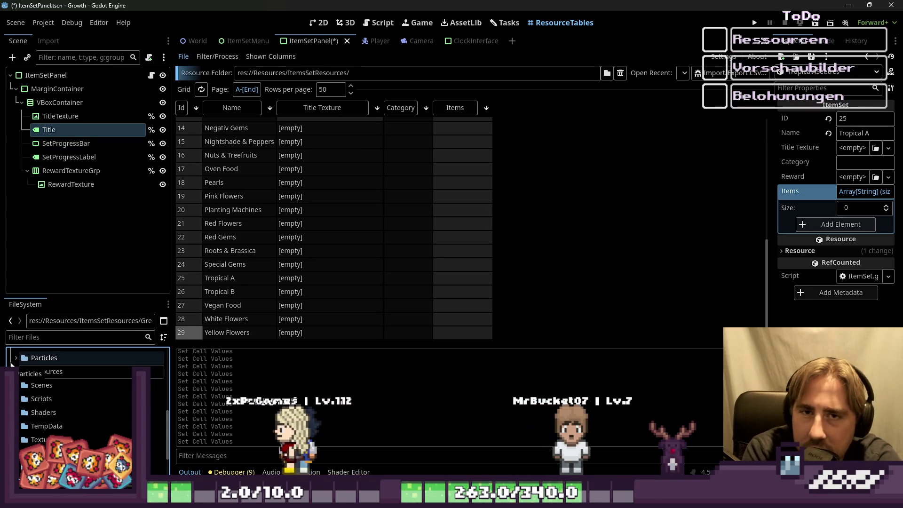
{"action": "left_click_drag", "start_coordinate": [11, 366], "coordinate": [30, 292]}
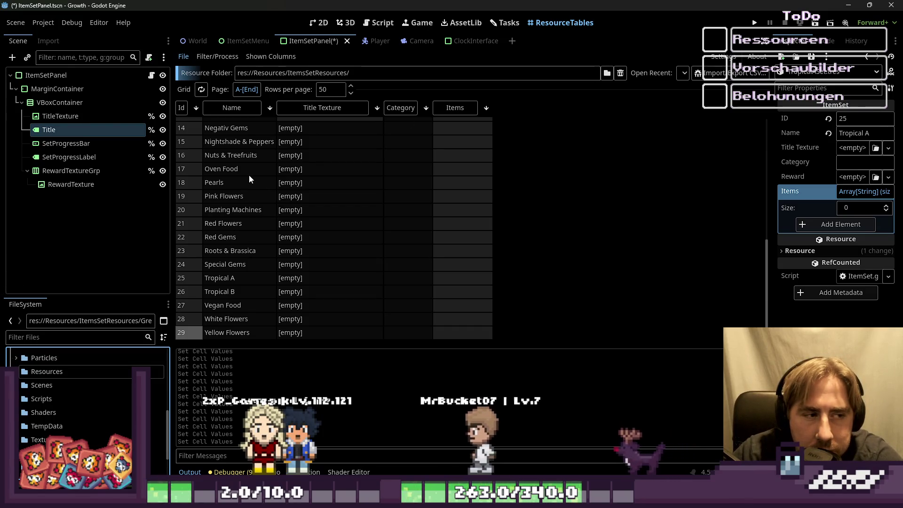
{"action": "scroll", "coordinate": [354, 214], "scroll_direction": "up", "scroll_amount": 5}
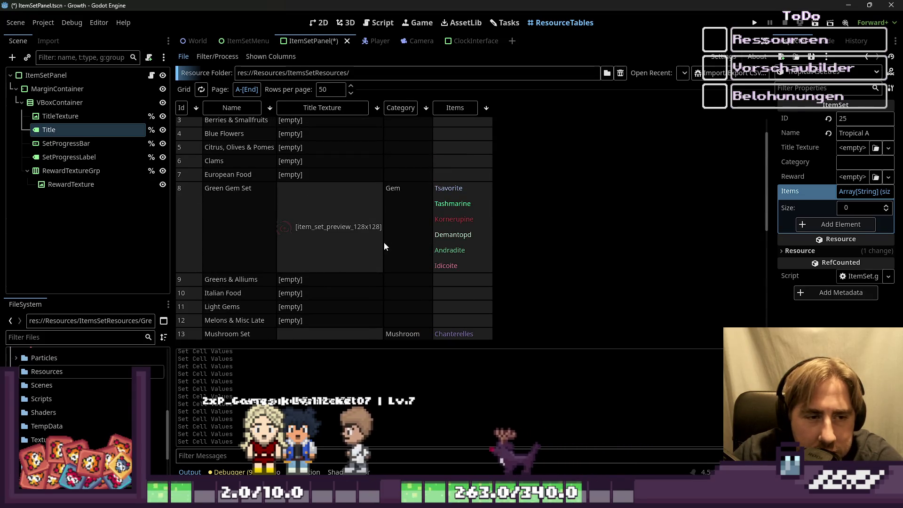
{"action": "scroll", "coordinate": [384, 241], "scroll_direction": "down", "scroll_amount": 2}
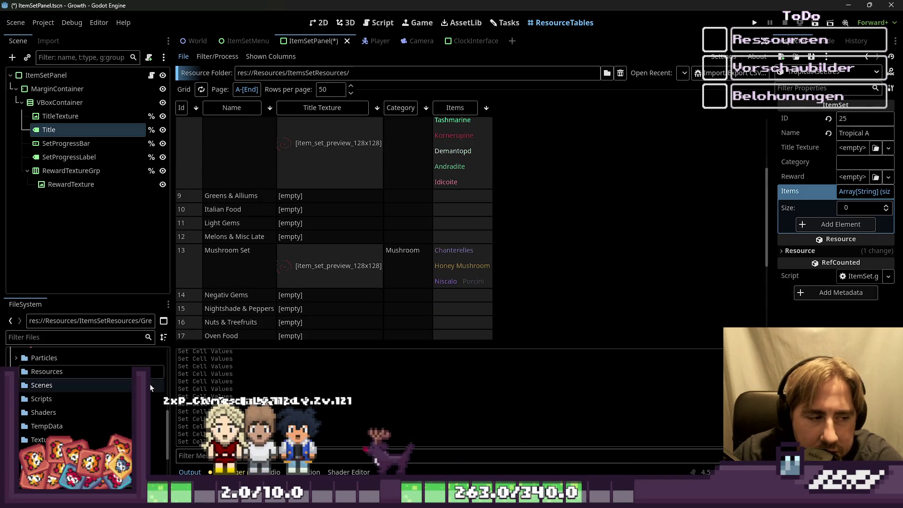
{"action": "left_click_drag", "start_coordinate": [168, 430], "coordinate": [172, 371]}
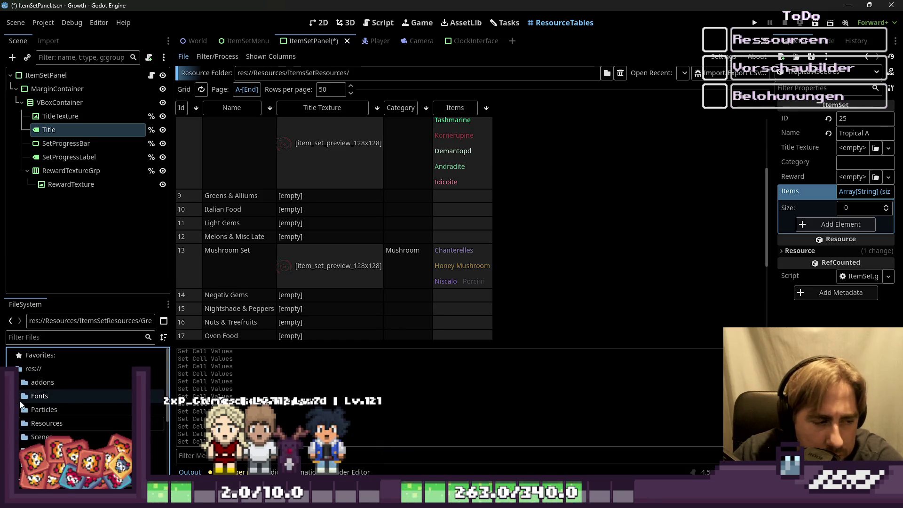
{"action": "scroll", "coordinate": [73, 377], "scroll_direction": "down", "scroll_amount": 3}
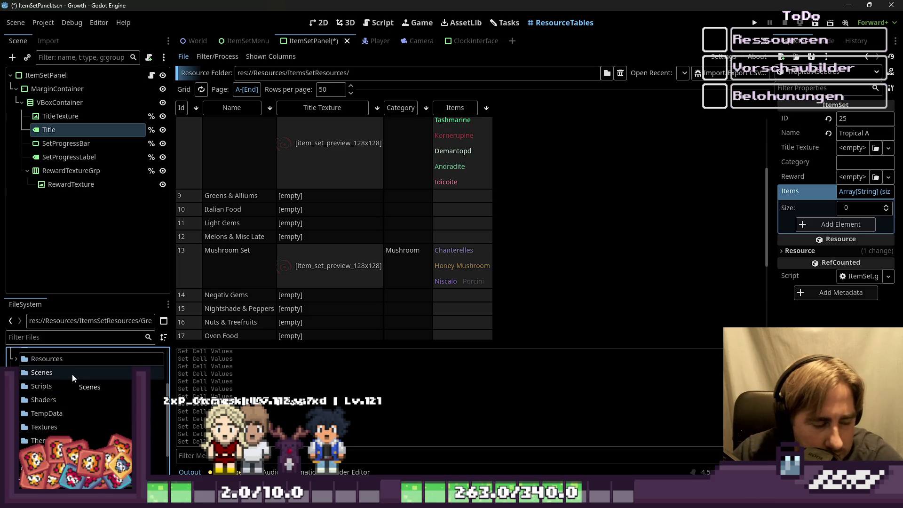
{"action": "scroll", "coordinate": [73, 378], "scroll_direction": "up", "scroll_amount": 3}
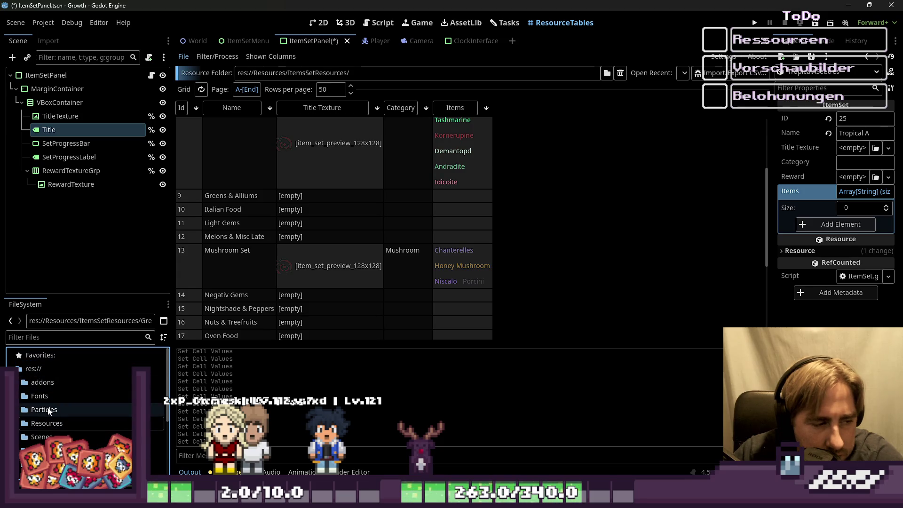
{"action": "double_click", "coordinate": [33, 369]}
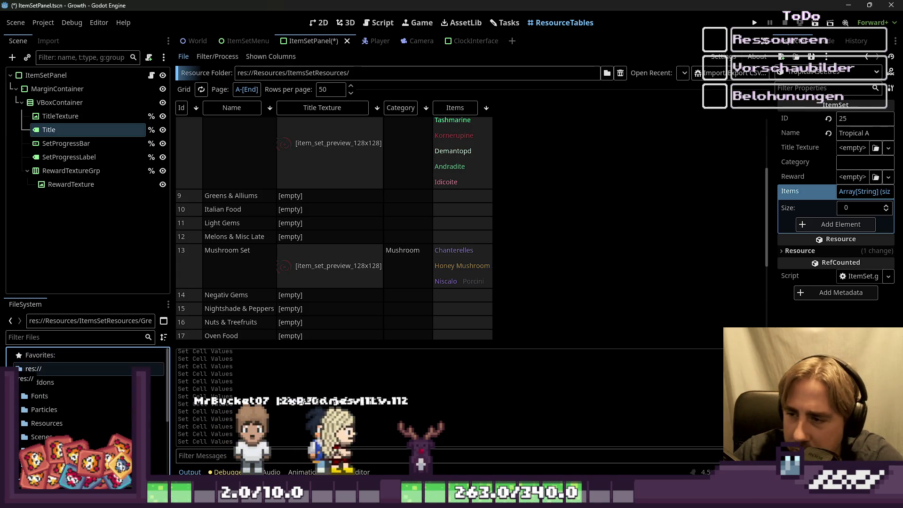
{"action": "mouse_move", "coordinate": [33, 369]}
{"action": "left_mouse_down"}
{"action": "mouse_move", "coordinate": [19, 377]}
{"action": "mouse_move", "coordinate": [1, 293]}
{"action": "left_mouse_up"}
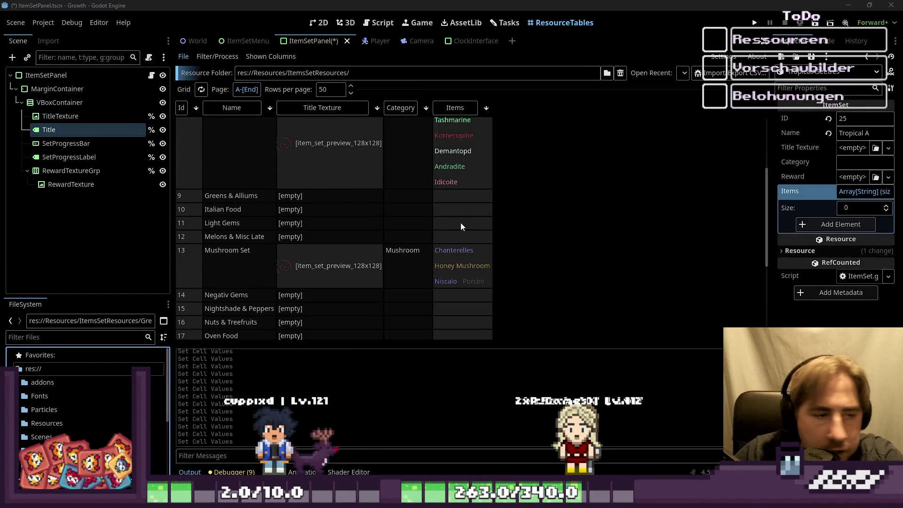
Select all Title Texture cells from Asian Food down and drop item_set_preview_128x128.png onto them.
{"action": "scroll", "coordinate": [576, 202], "scroll_direction": "up", "scroll_amount": 3}
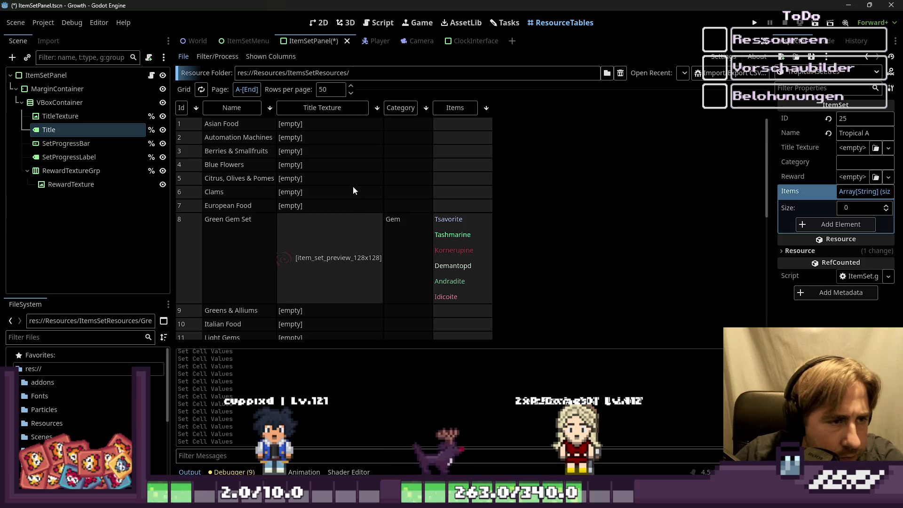
{"action": "left_click", "coordinate": [339, 214]}
{"action": "scroll", "coordinate": [366, 242], "scroll_direction": "down", "scroll_amount": 2}
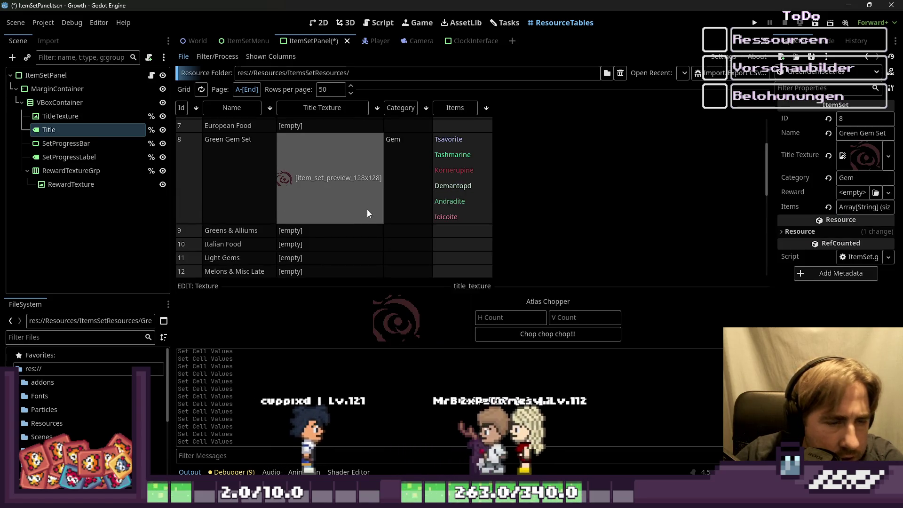
{"action": "scroll", "coordinate": [366, 211], "scroll_direction": "up", "scroll_amount": 2}
{"action": "left_click", "coordinate": [306, 164]}
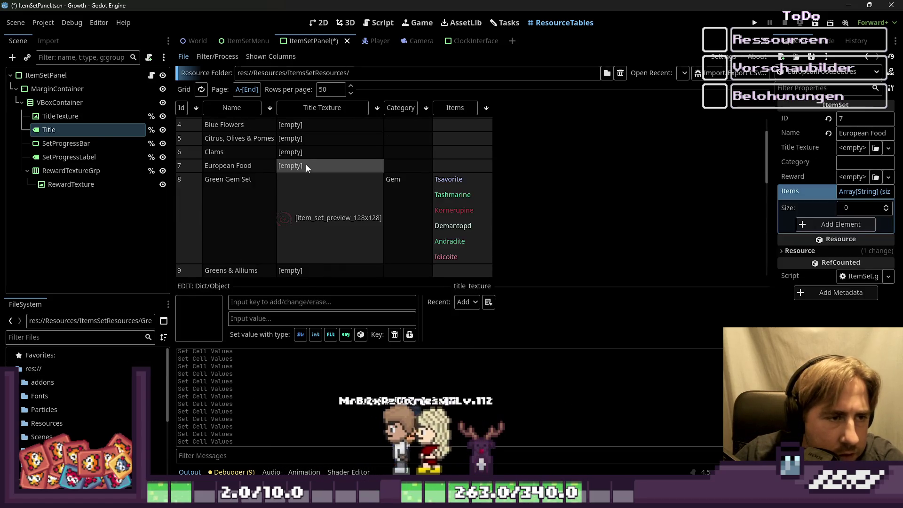
{"action": "left_click", "coordinate": [316, 194]}
{"action": "scroll", "coordinate": [263, 149], "scroll_direction": "up", "scroll_amount": 2}
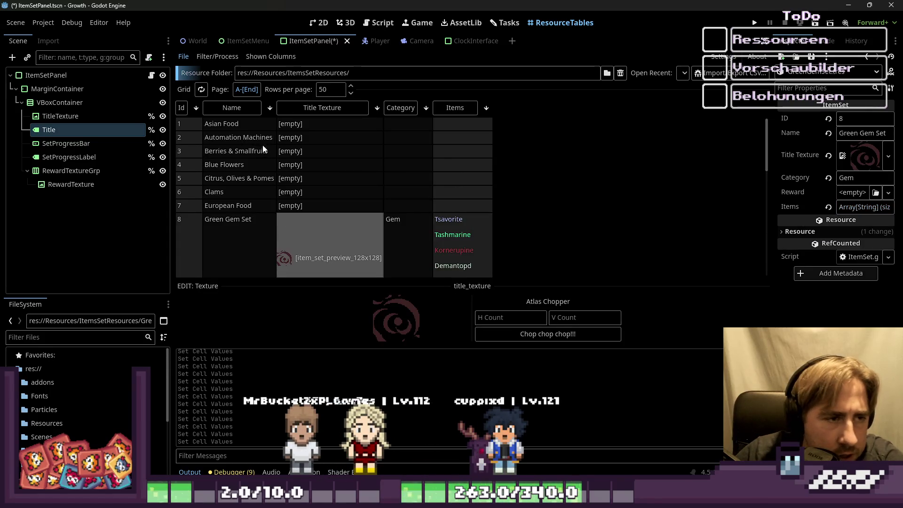
{"action": "left_click", "coordinate": [343, 127]}
{"action": "scroll", "coordinate": [357, 169], "scroll_direction": "down", "scroll_amount": 10}
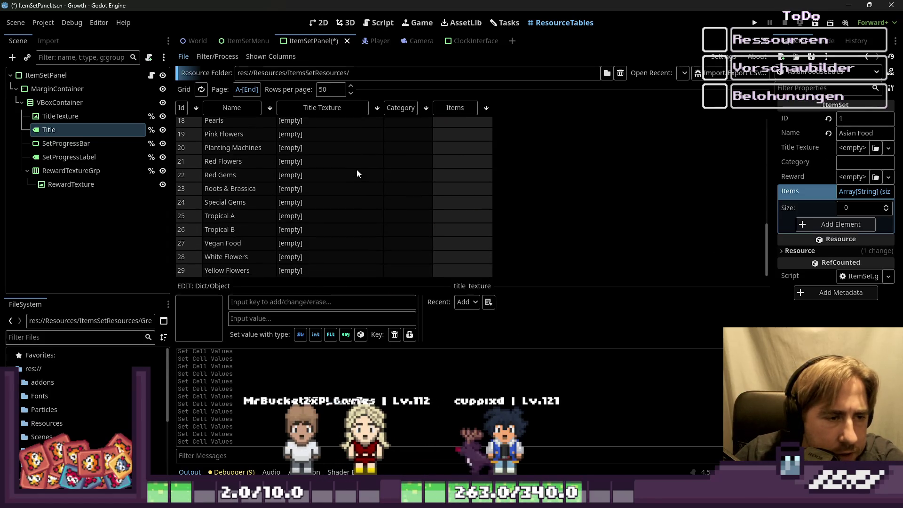
{"action": "left_click", "coordinate": [308, 273], "text": "shift"}
{"action": "scroll", "coordinate": [342, 222], "scroll_direction": "up", "scroll_amount": 3}
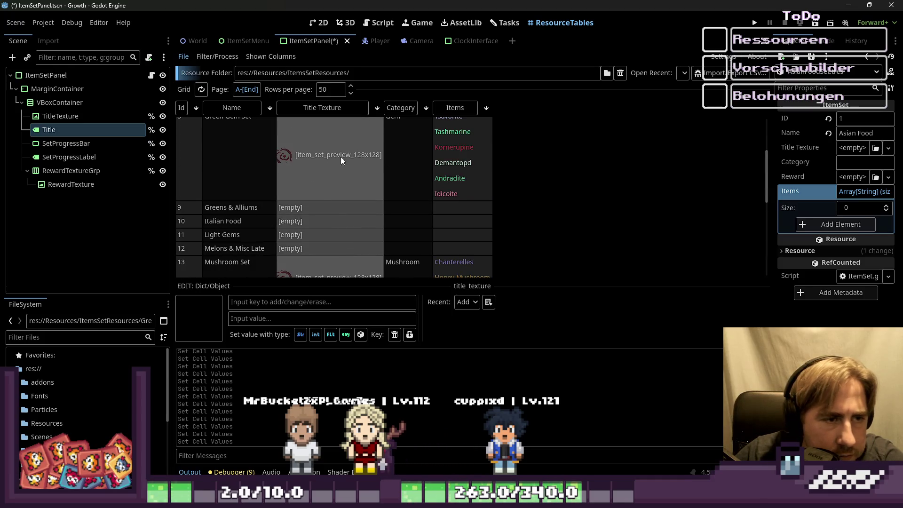
{"action": "type", "text": "item_set_pre"}
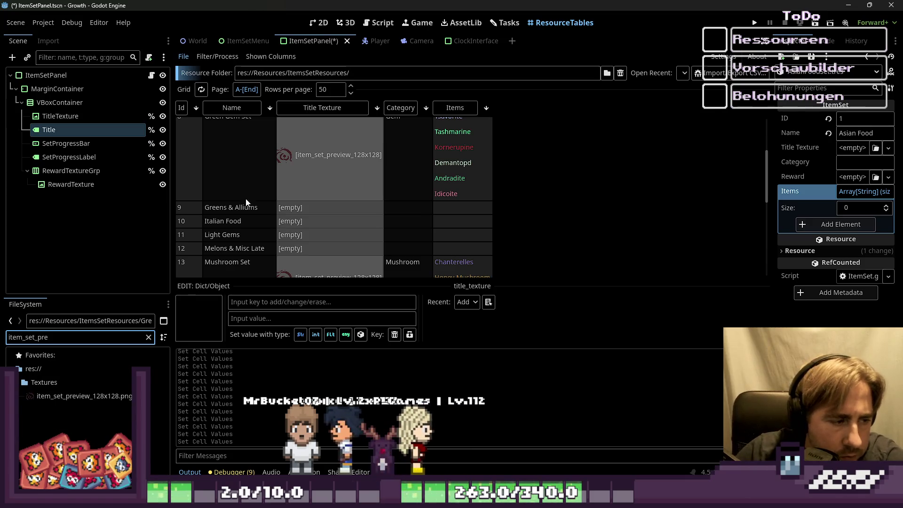
{"action": "mouse_move", "coordinate": [80, 396]}
{"action": "left_mouse_down"}
{"action": "mouse_move", "coordinate": [881, 202]}
{"action": "mouse_move", "coordinate": [852, 192]}
{"action": "mouse_move", "coordinate": [850, 151]}
{"action": "left_mouse_up"}
Inspect the Light Gems set, then select Asian Food's Category cell.
{"action": "scroll", "coordinate": [297, 184], "scroll_direction": "down", "scroll_amount": 3}
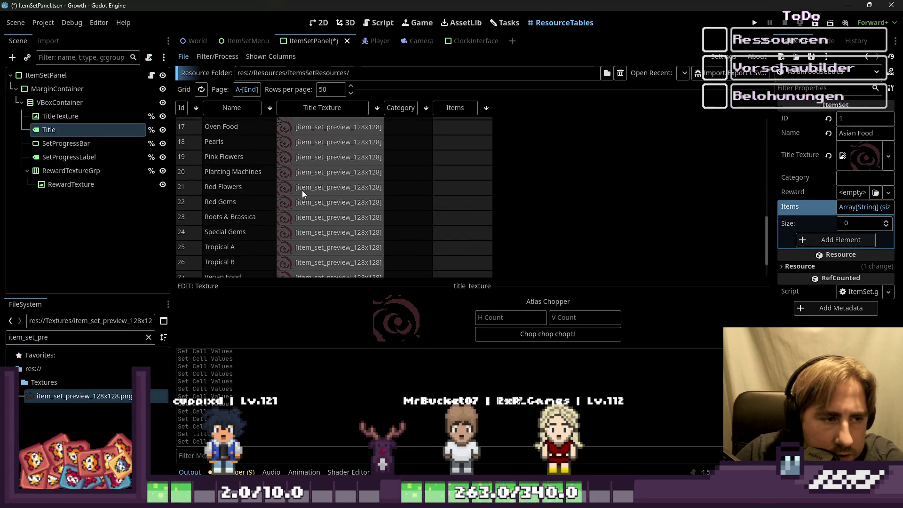
{"action": "scroll", "coordinate": [302, 190], "scroll_direction": "up", "scroll_amount": 3}
{"action": "left_click", "coordinate": [359, 194]}
{"action": "scroll", "coordinate": [376, 235], "scroll_direction": "up", "scroll_amount": 3}
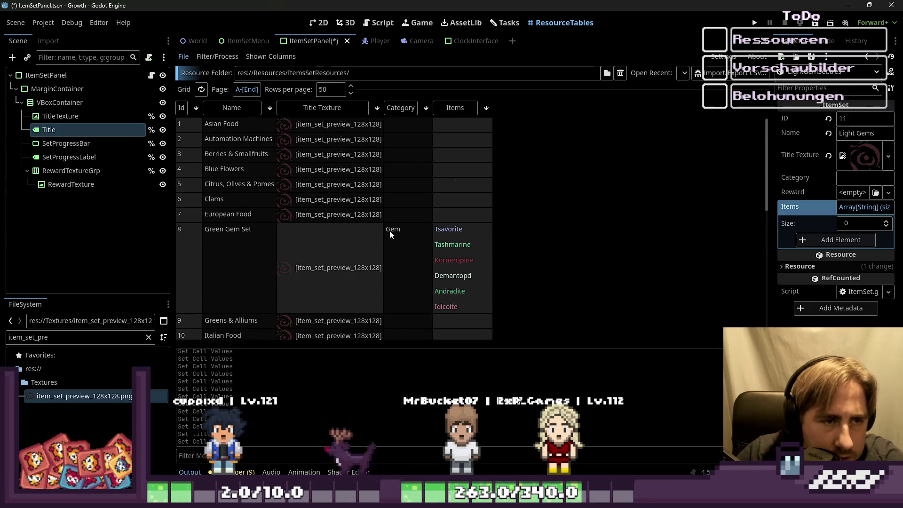
{"action": "left_click", "coordinate": [393, 130]}
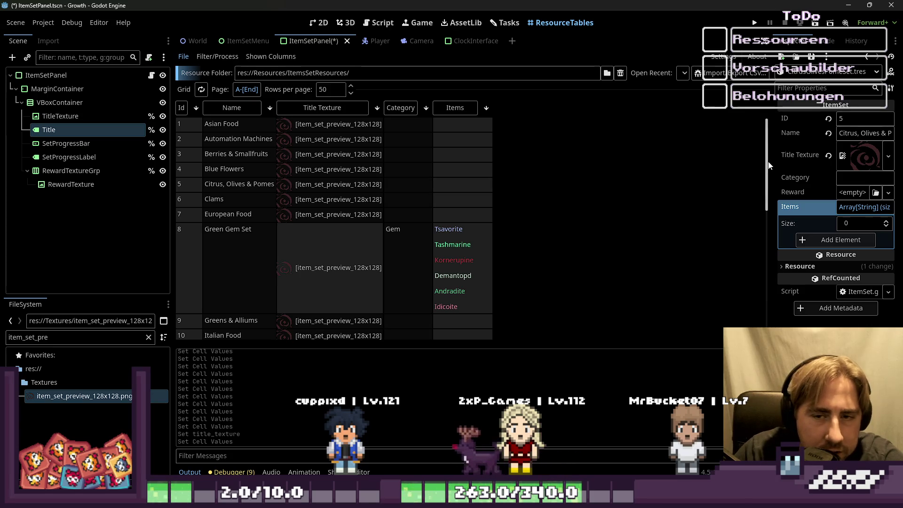
Enter Food as the Category of the Asian Food item set.
{"action": "left_click_drag", "start_coordinate": [768, 161], "coordinate": [762, 245]}
{"action": "scroll", "coordinate": [760, 242], "scroll_direction": "up", "scroll_amount": 5}
{"action": "type", "text": "Food"}
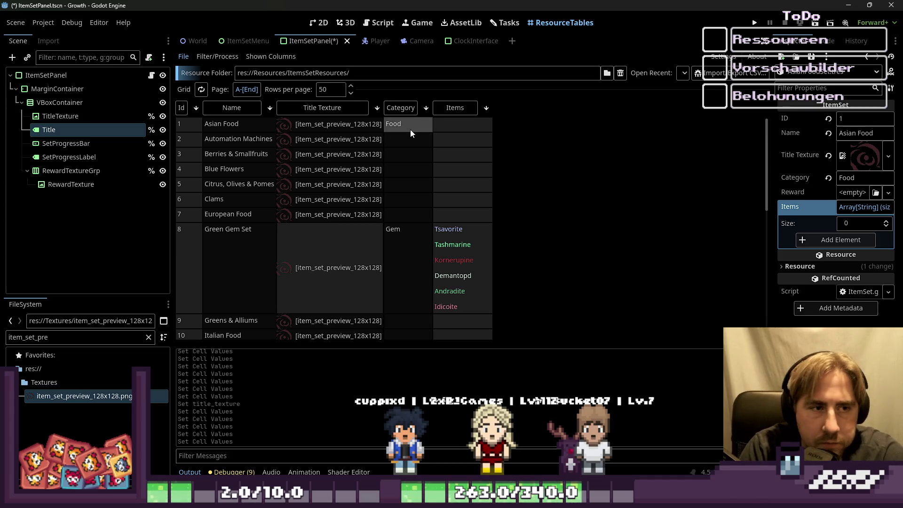
Categorise sets 2–6 as Machine, Fruit, Flower, Fruit and Ocean, then switch to growth_quests.ods.
{"action": "type", "text": "Machine"}
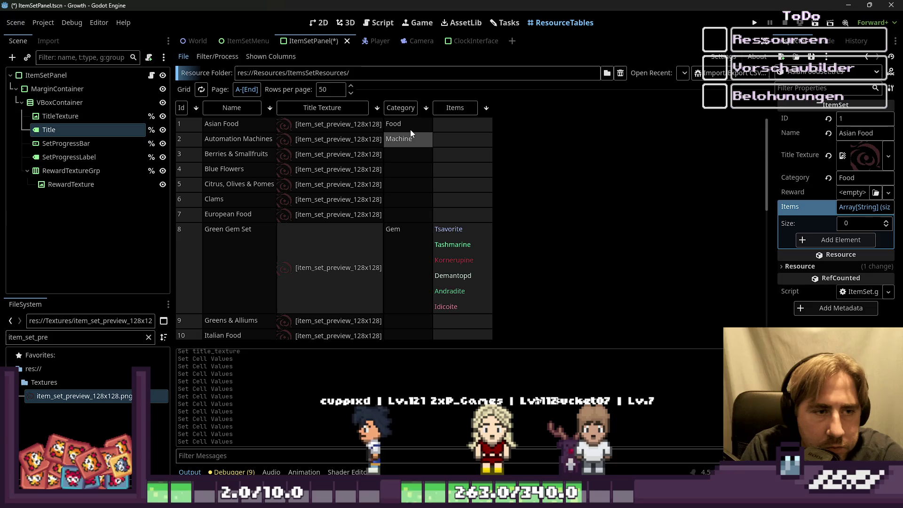
{"action": "key", "text": "Down"}
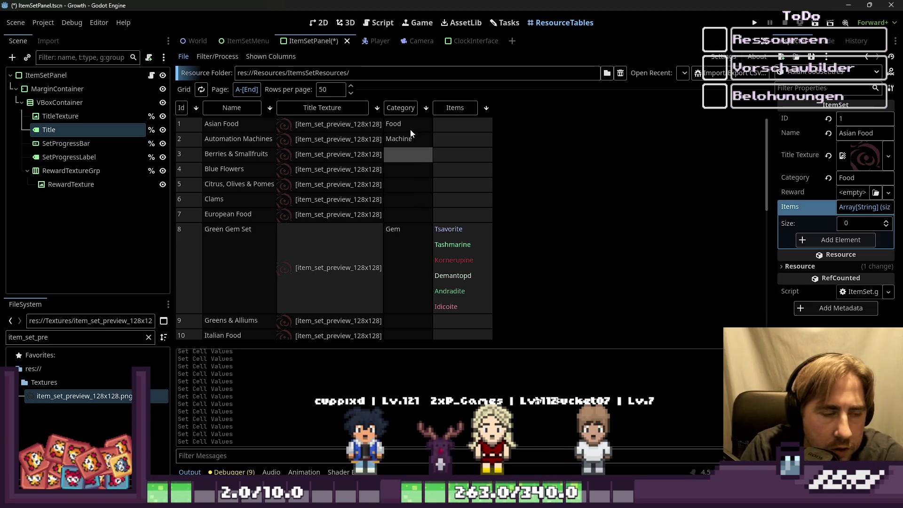
{"action": "type", "text": "Fruit"}
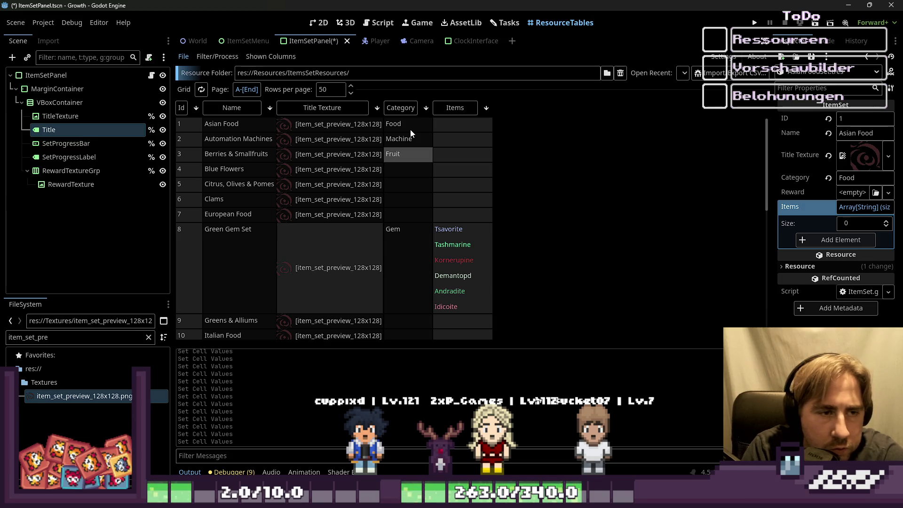
{"action": "key", "text": "Down"}
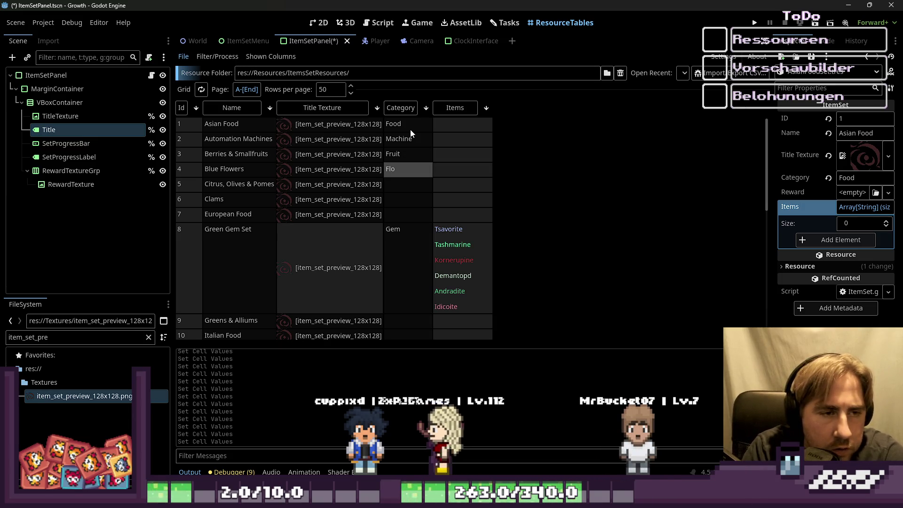
{"action": "type", "text": "Flower"}
{"action": "key", "text": "Down"}
{"action": "type", "text": "Fruit"}
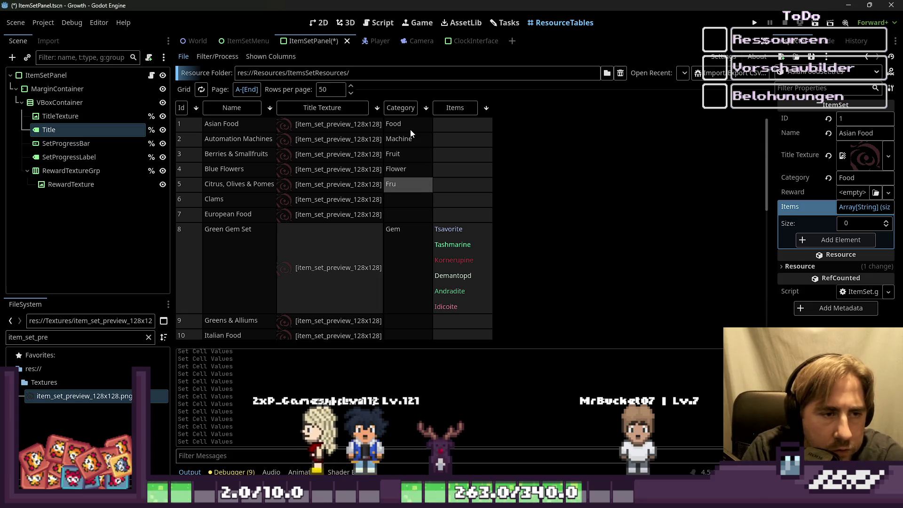
{"action": "key", "text": "Down"}
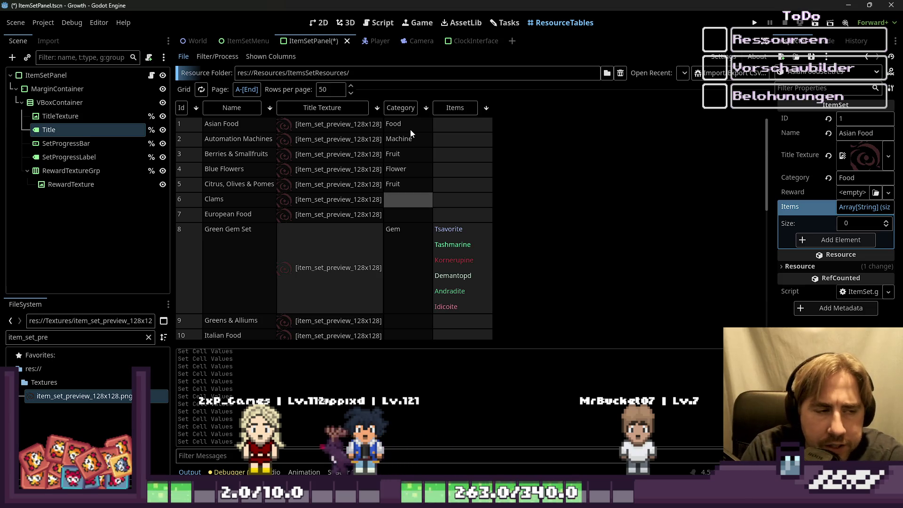
{"action": "type", "text": "Ocean"}
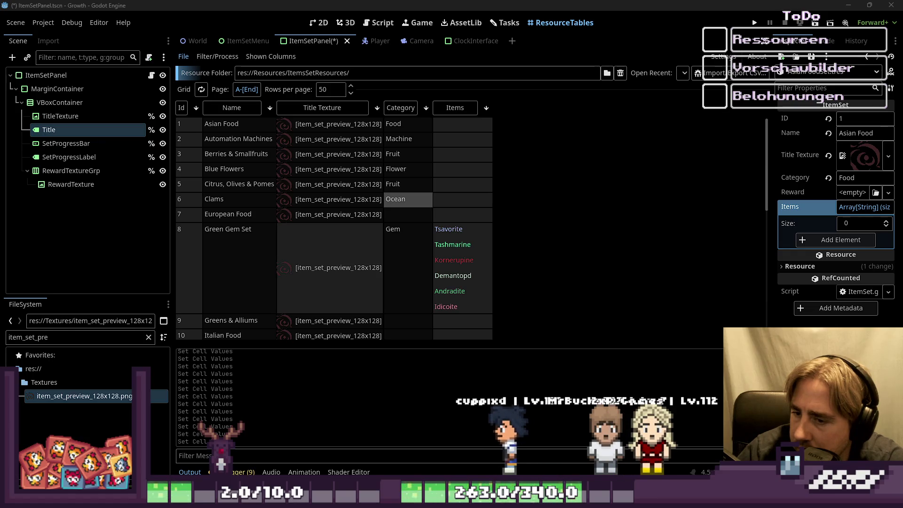
{"action": "key", "text": "alt+Tab"}
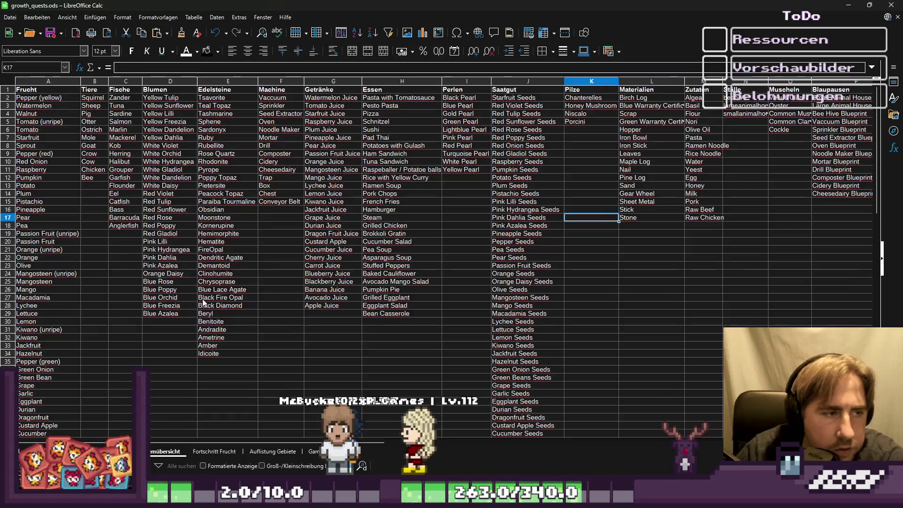
Browse the item category columns from Tiere across, down into the Fische list.
{"action": "left_click", "coordinate": [724, 101]}
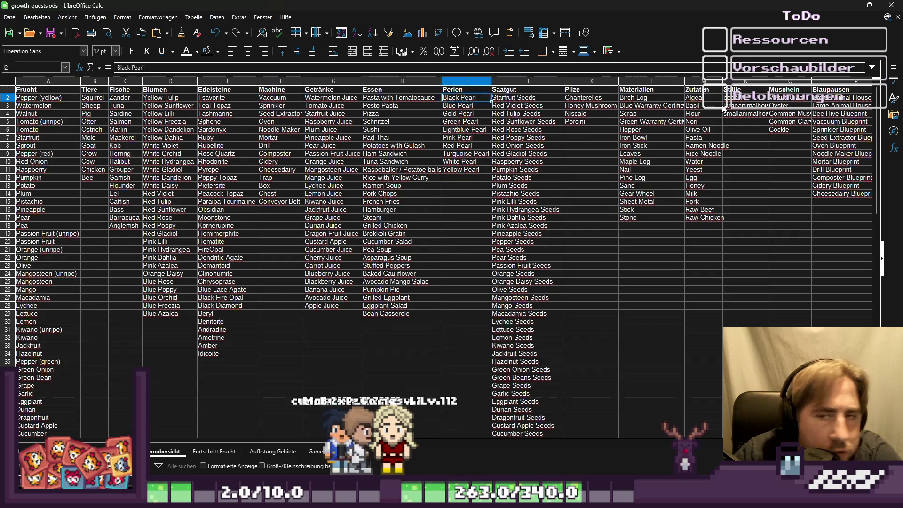
{"action": "scroll", "coordinate": [724, 107], "scroll_direction": "right", "scroll_amount": 5}
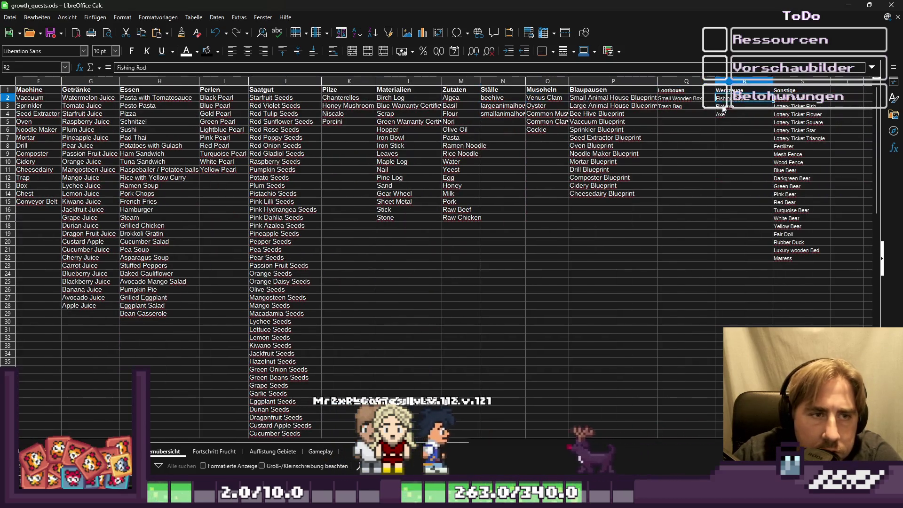
{"action": "scroll", "coordinate": [723, 109], "scroll_direction": "right", "scroll_amount": 4}
{"action": "key", "text": "Right"}
{"action": "key", "text": "Right"}
{"action": "key", "text": "Right"}
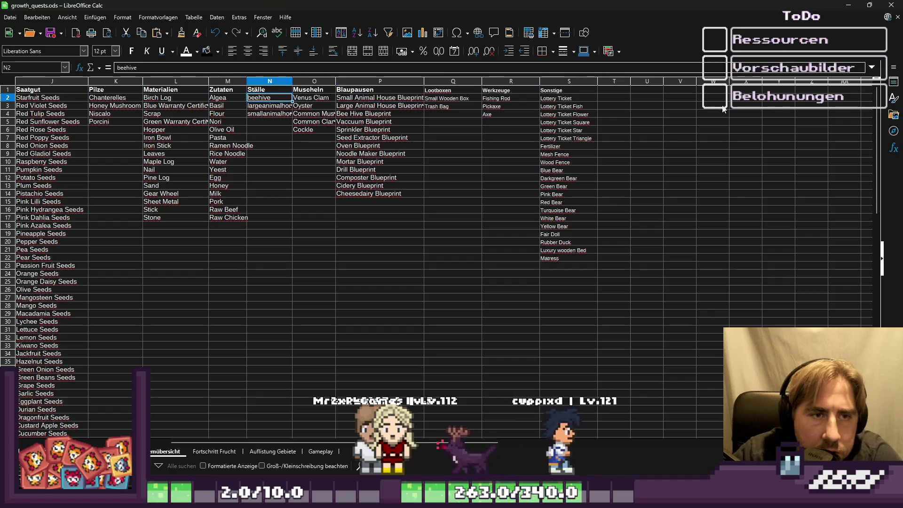
{"action": "key", "text": "Left"}
{"action": "key", "text": "Left"}
{"action": "key", "text": "Left"}
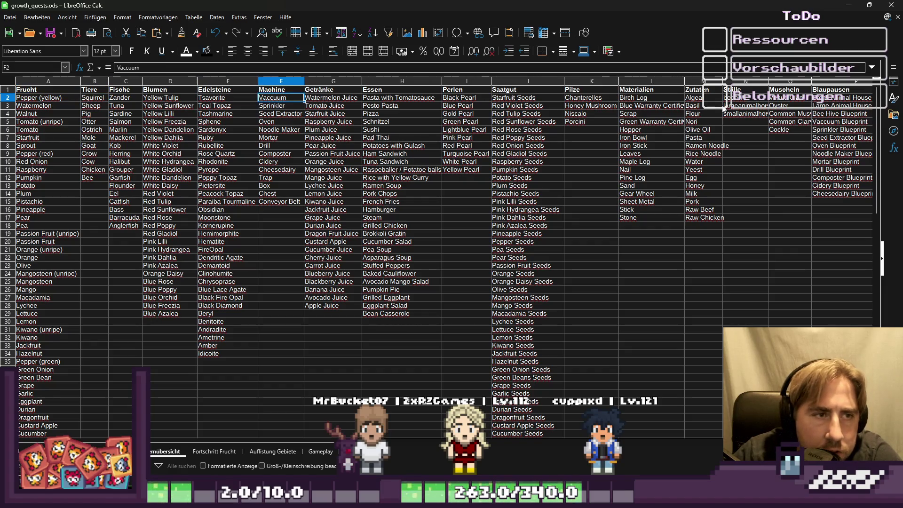
{"action": "key", "text": "Right"}
{"action": "key", "text": "Right"}
{"action": "key", "text": "Right"}
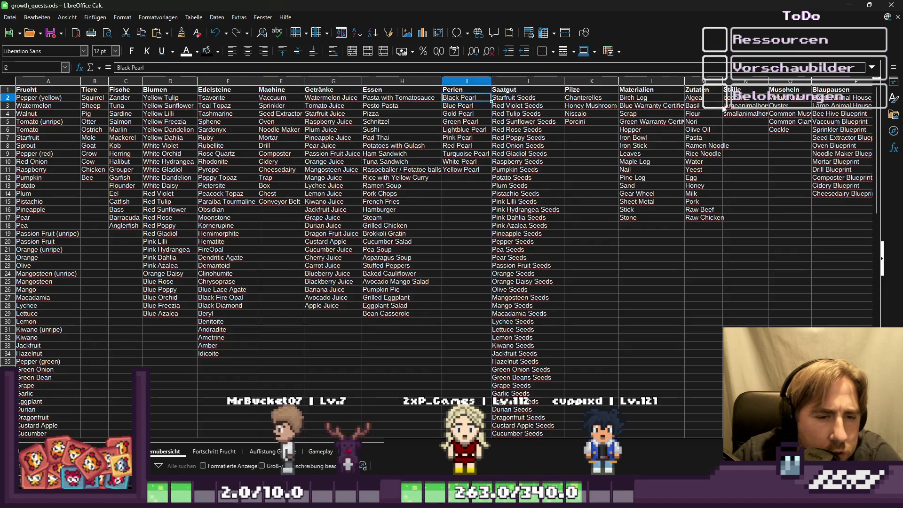
{"action": "key", "text": "Right"}
{"action": "key", "text": "Right"}
{"action": "key", "text": "Right"}
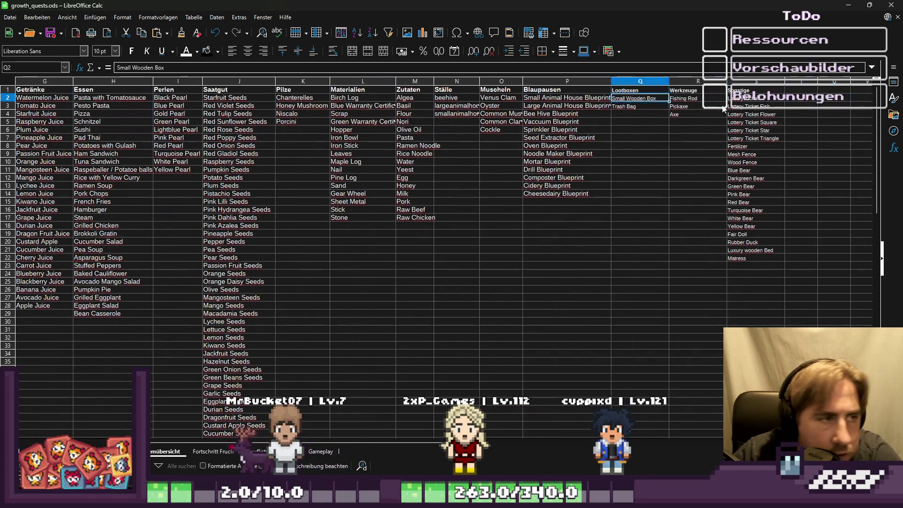
{"action": "key", "text": "Left"}
{"action": "key", "text": "Left"}
{"action": "key", "text": "Left"}
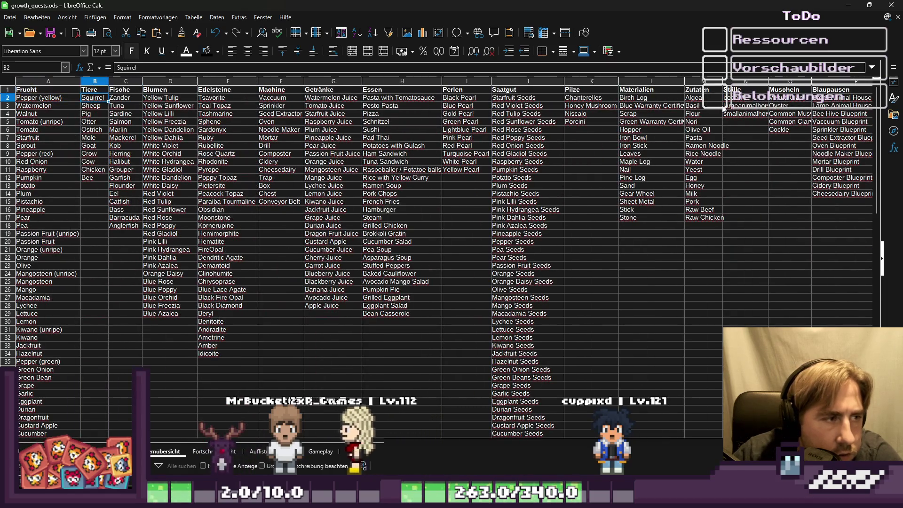
{"action": "key", "text": "Right"}
{"action": "key", "text": "Down"}
{"action": "key", "text": "Down"}
{"action": "key", "text": "Down"}
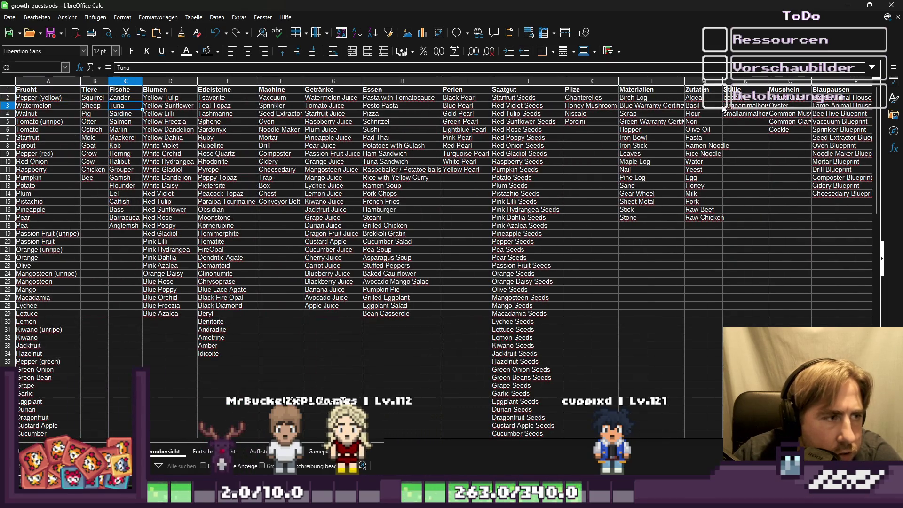
{"action": "key", "text": "shift+Down"}
{"action": "key", "text": "shift+Down"}
{"action": "key", "text": "shift+Down"}
{"action": "key", "text": "shift+Up"}
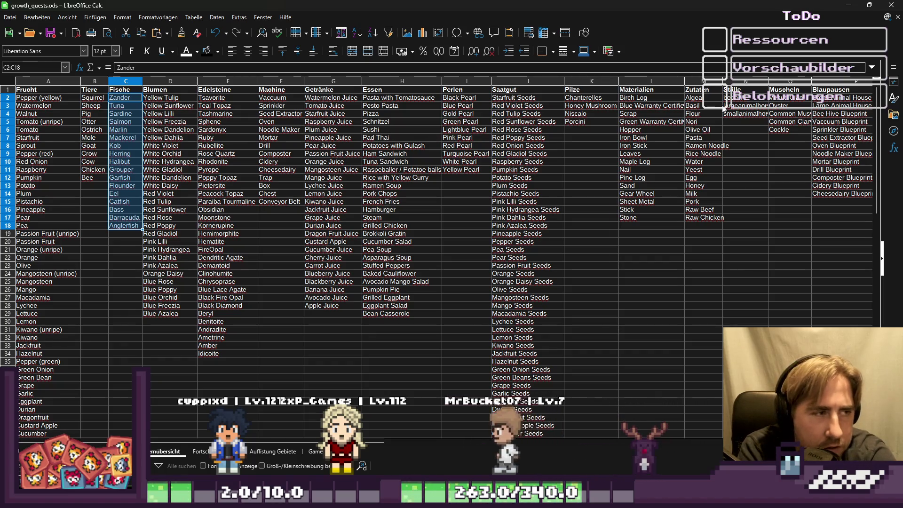
Select the Fische names Zander to Anglerfish, clear them and undo, then move to the sets sheet.
{"action": "left_click", "coordinate": [125, 218]}
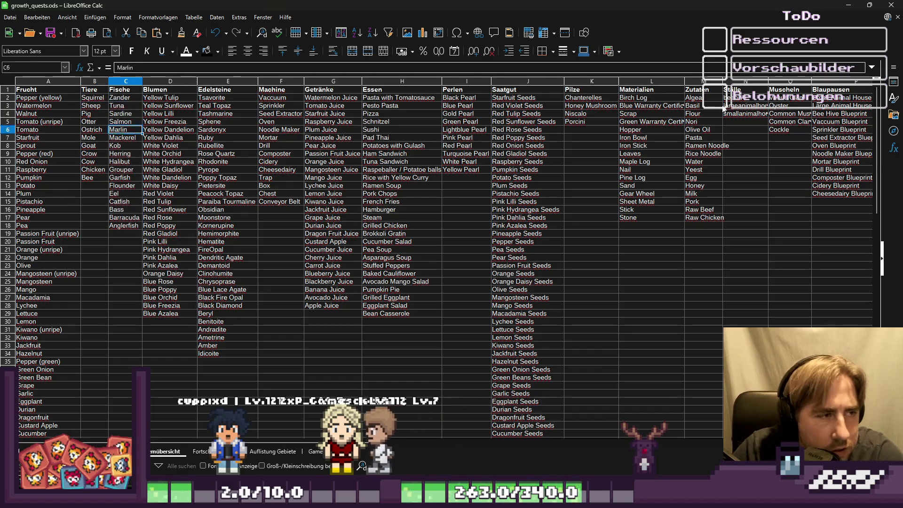
{"action": "left_click_drag", "start_coordinate": [125, 225], "coordinate": [124, 97]}
{"action": "key", "text": "ctrl+c"}
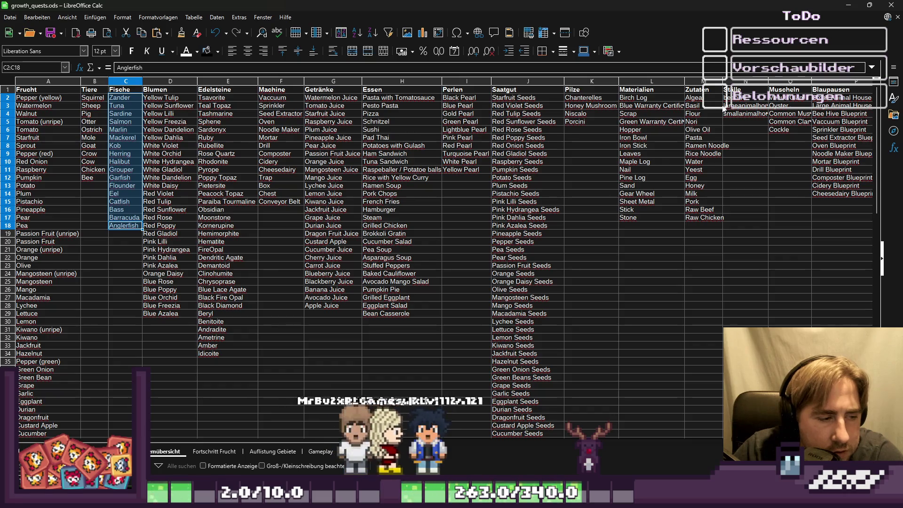
{"action": "key", "text": "Left"}
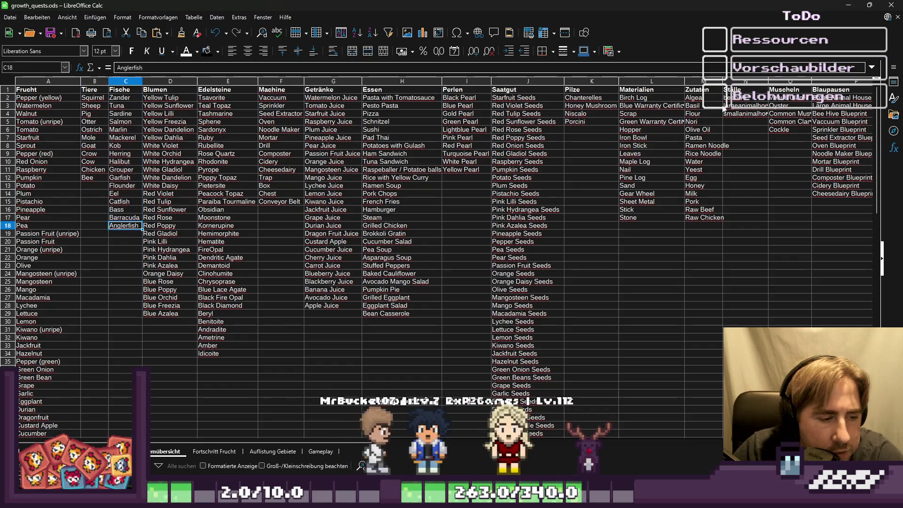
{"action": "key", "text": "Right"}
{"action": "key", "text": "Up"}
{"action": "key", "text": "Up"}
{"action": "key", "text": "Up"}
{"action": "key", "text": "Up"}
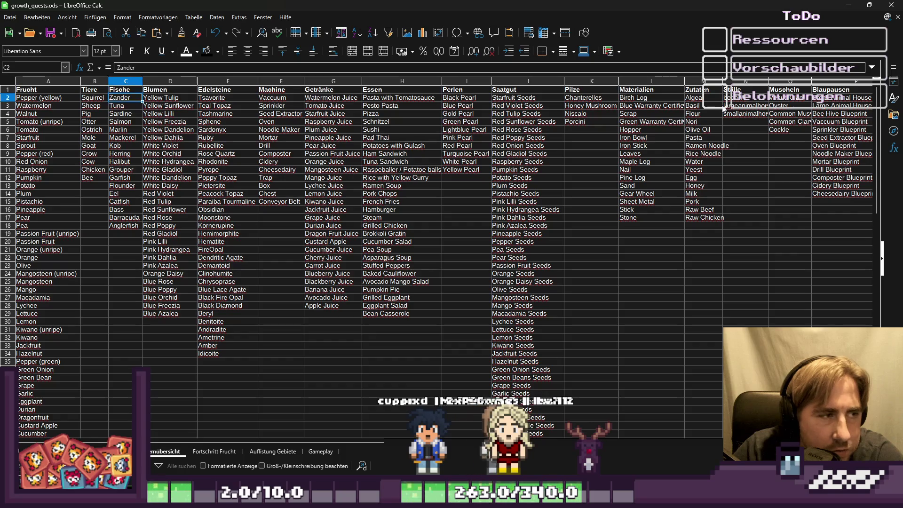
{"action": "key", "text": "shift+Down"}
{"action": "key", "text": "shift+Down"}
{"action": "key", "text": "shift+Down"}
{"action": "key", "text": "Delete"}
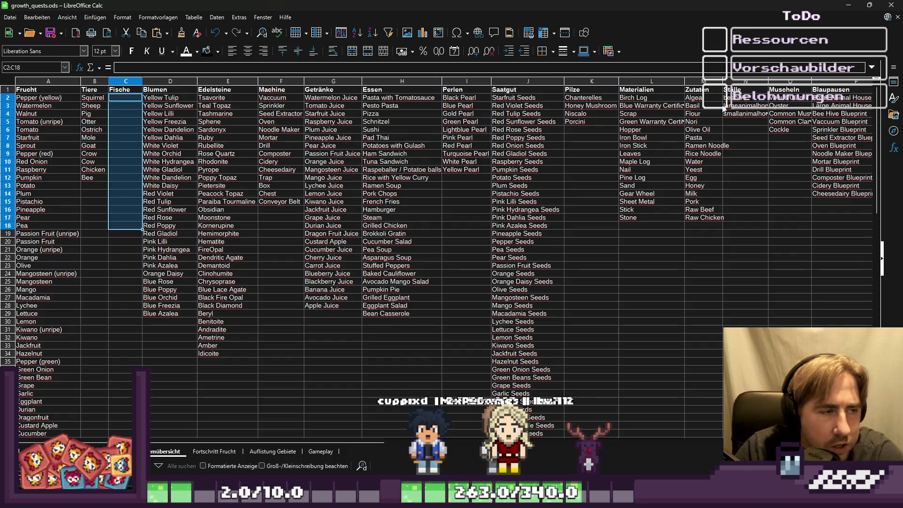
{"action": "key", "text": "ctrl+z"}
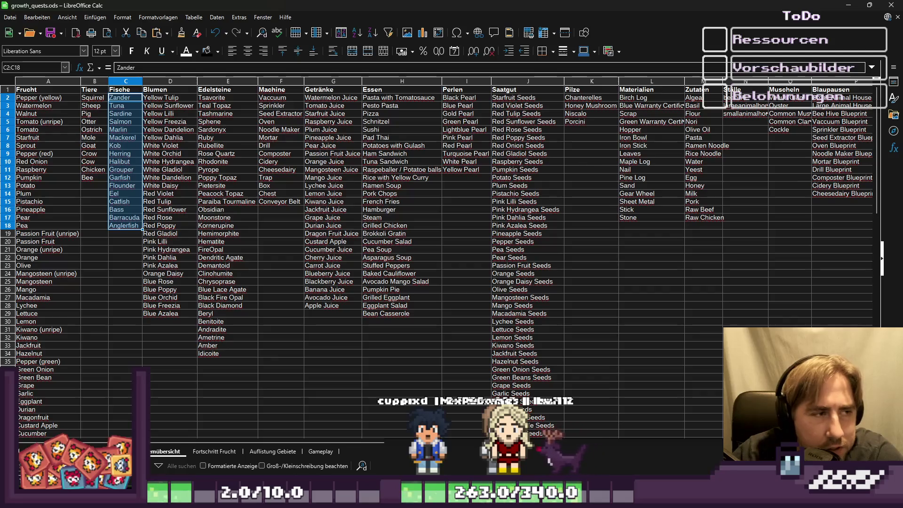
{"action": "key", "text": "ctrl+Page_Up"}
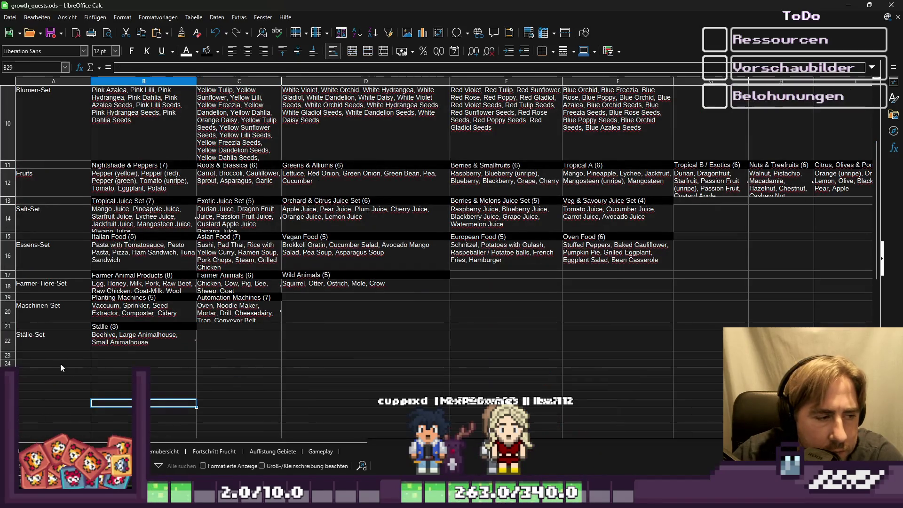
Label the cell below Stalle-Set 'Fisch-Set', undoing an accidental fill-down into rows 24–25.
{"action": "left_click", "coordinate": [46, 355]}
{"action": "type", "text": "Fish"}
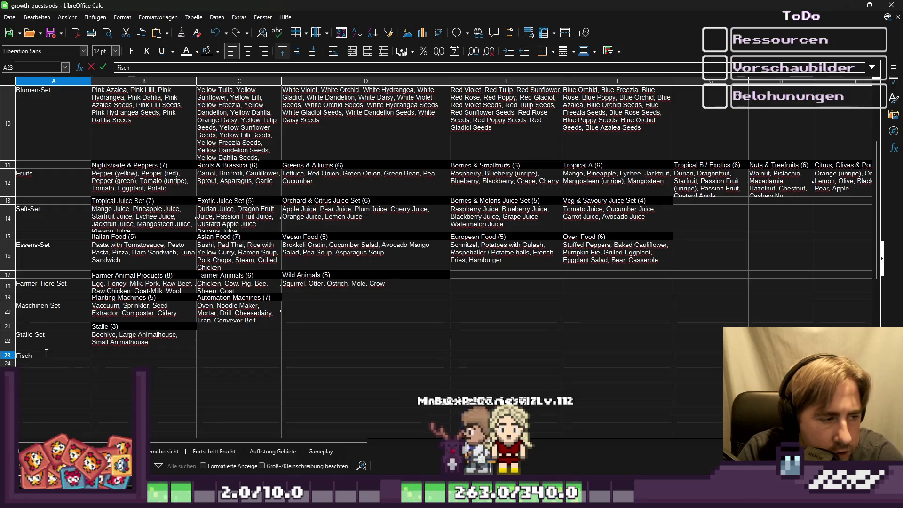
{"action": "type", "text": "ch-Set"}
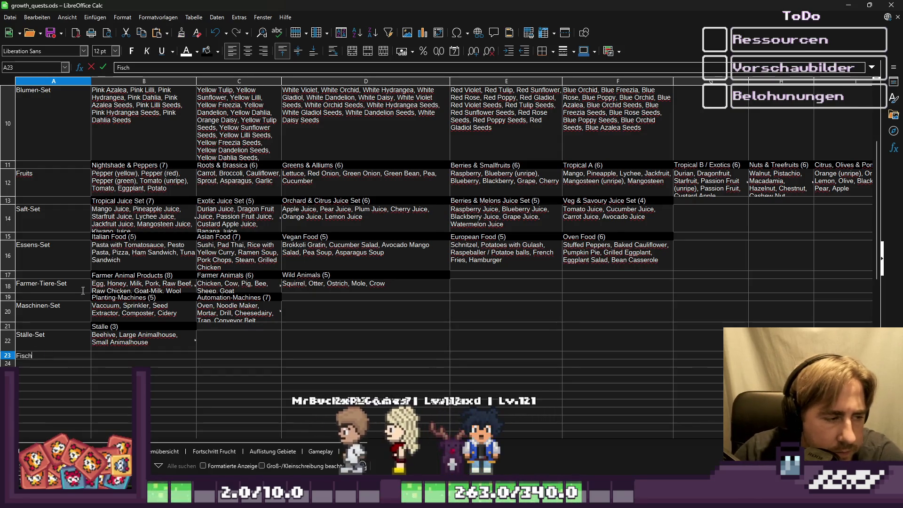
{"action": "left_click", "coordinate": [141, 403]}
{"action": "left_click", "coordinate": [46, 356]}
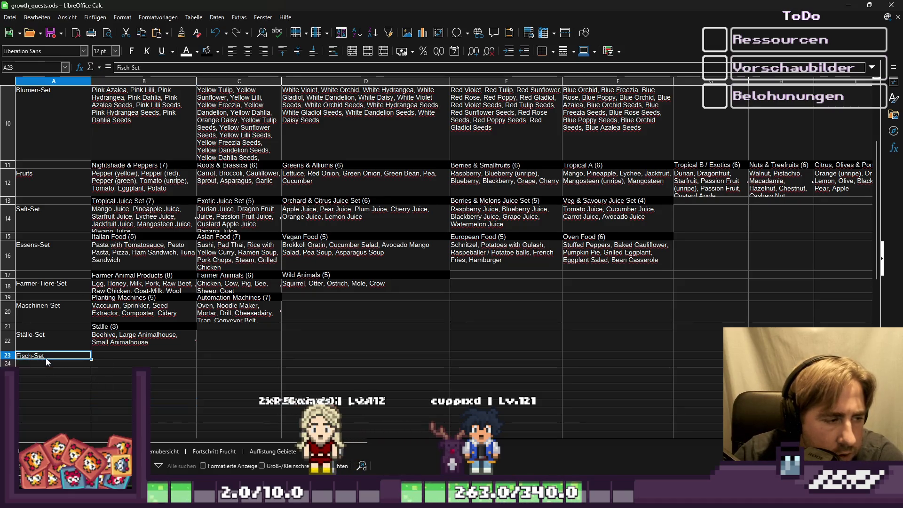
{"action": "left_click_drag", "start_coordinate": [91, 360], "coordinate": [79, 376]}
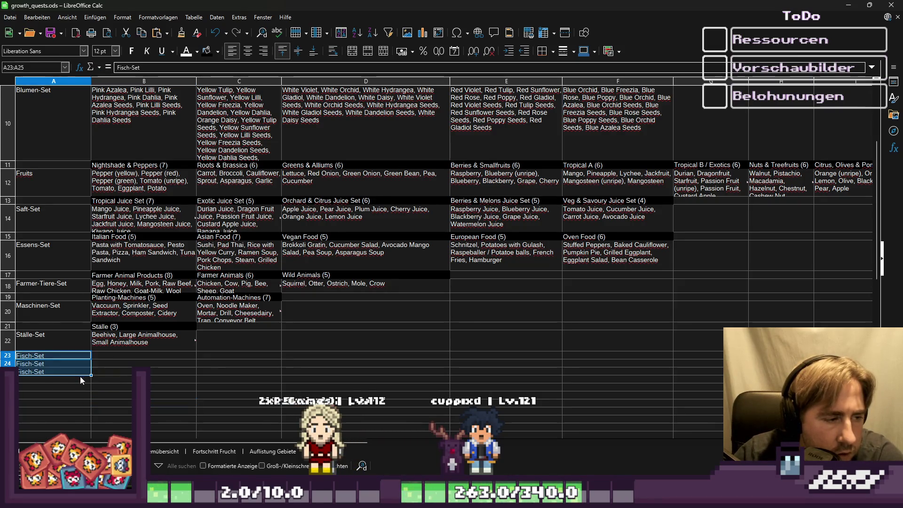
{"action": "left_click", "coordinate": [80, 376]}
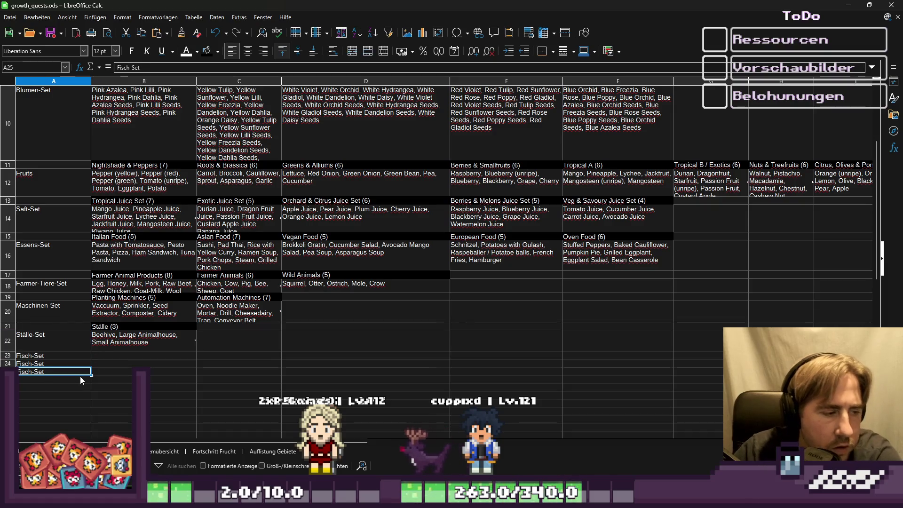
{"action": "key", "text": "ctrl+z"}
{"action": "key", "text": "ctrl+z"}
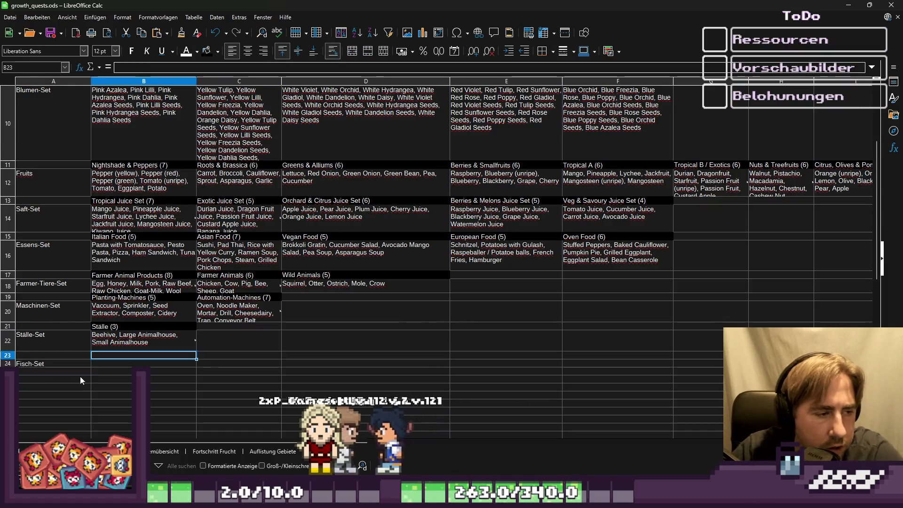
Type the headers Ocean Fish, River Fish and Lake Fish across row 23.
{"action": "type", "text": "Ocean"}
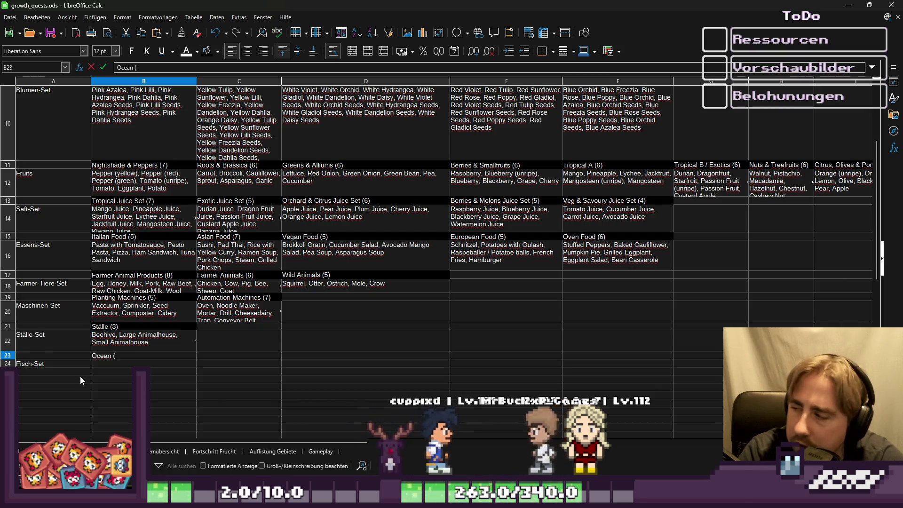
{"action": "key", "text": "BackSpace"}
{"action": "type", "text": "Fish"}
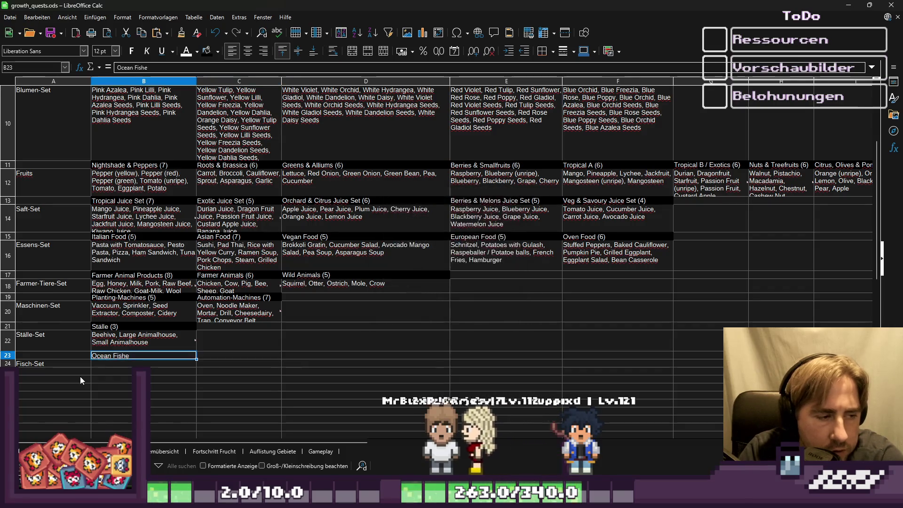
{"action": "key", "text": "Tab"}
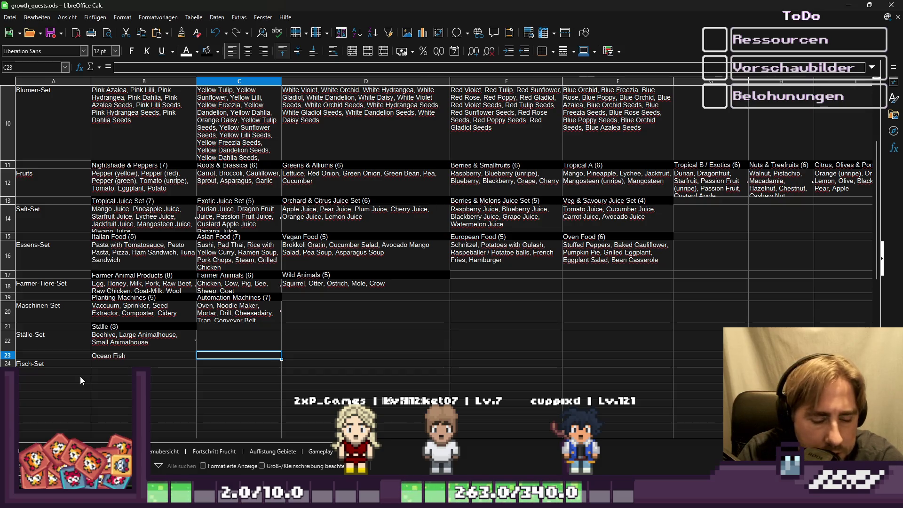
{"action": "type", "text": "River Fish"}
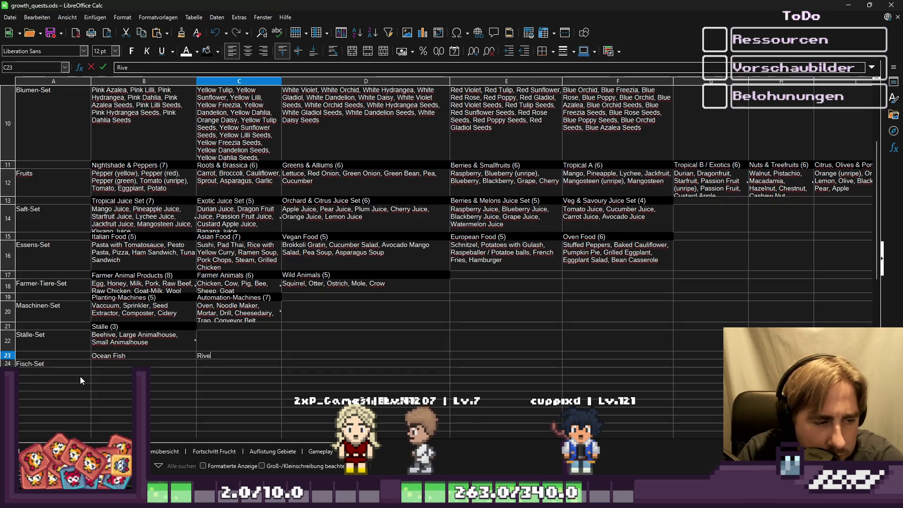
{"action": "key", "text": "Tab"}
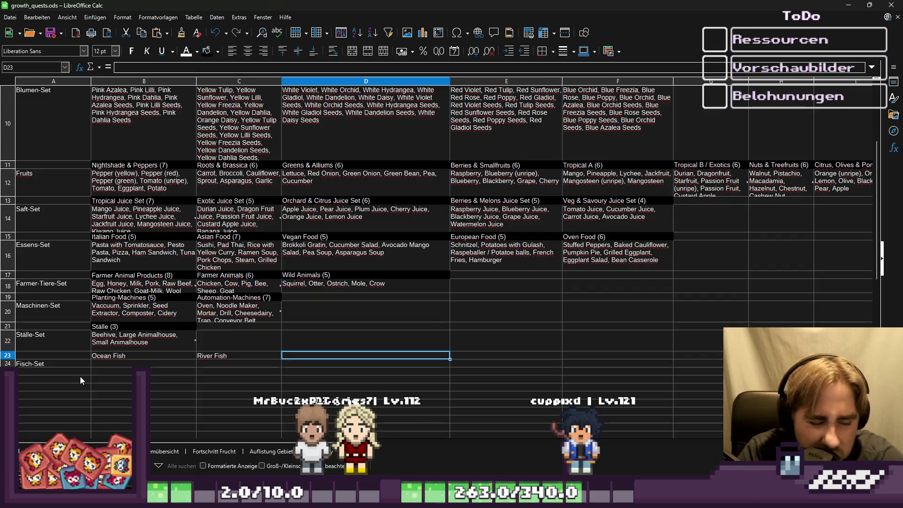
{"action": "type", "text": "Lake Fish"}
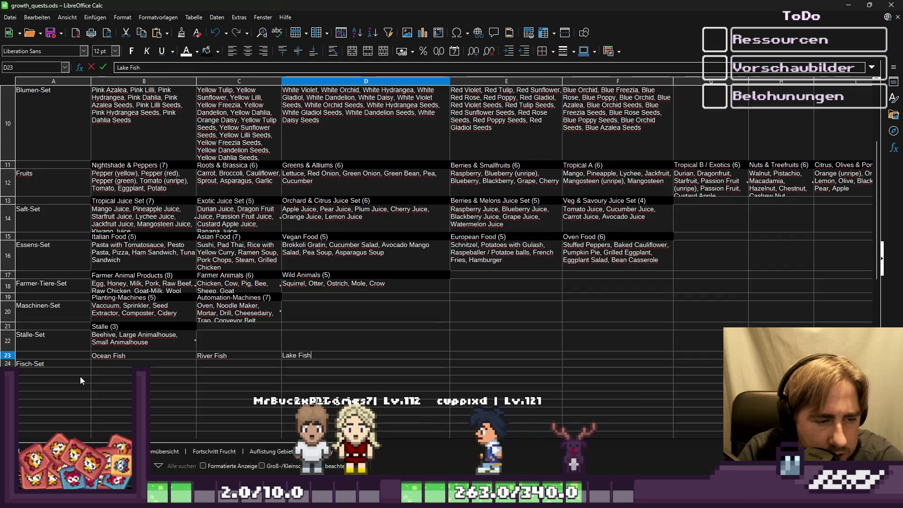
Commit the Lake Fish heading in D23 and select the cell under Ocean Fish.
{"action": "mouse_move", "coordinate": [527, 498]}
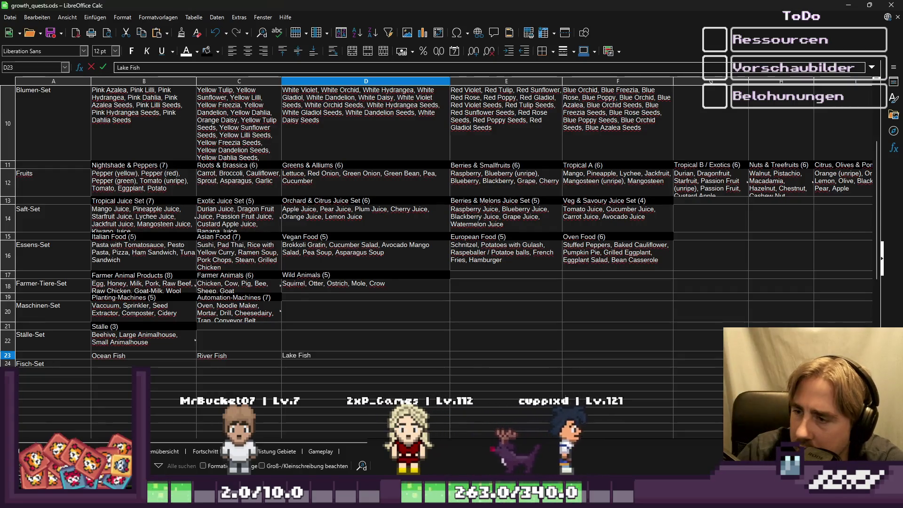
{"action": "left_click", "coordinate": [265, 377]}
{"action": "left_click", "coordinate": [162, 373]}
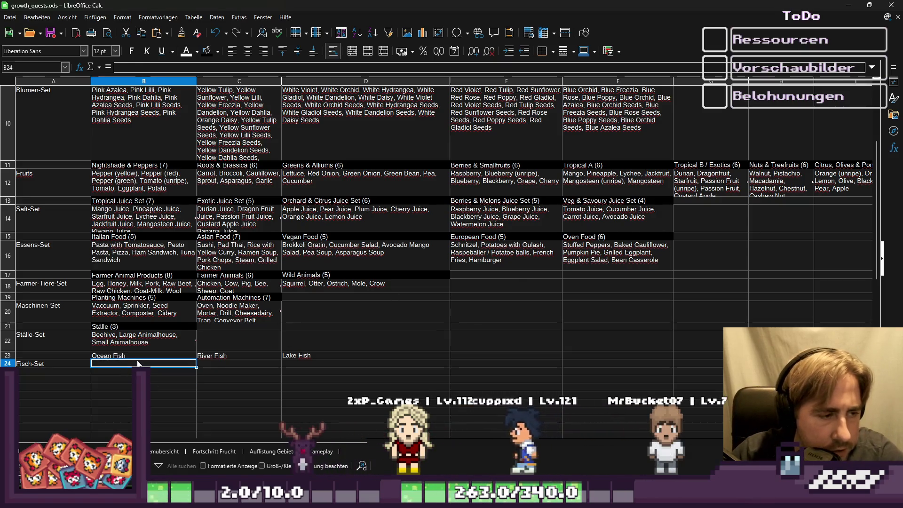
Paste the fish names into the sheet and move the list to start at C27.
{"action": "key", "text": "ctrl+v"}
{"action": "scroll", "coordinate": [138, 284], "scroll_direction": "down", "scroll_amount": 1}
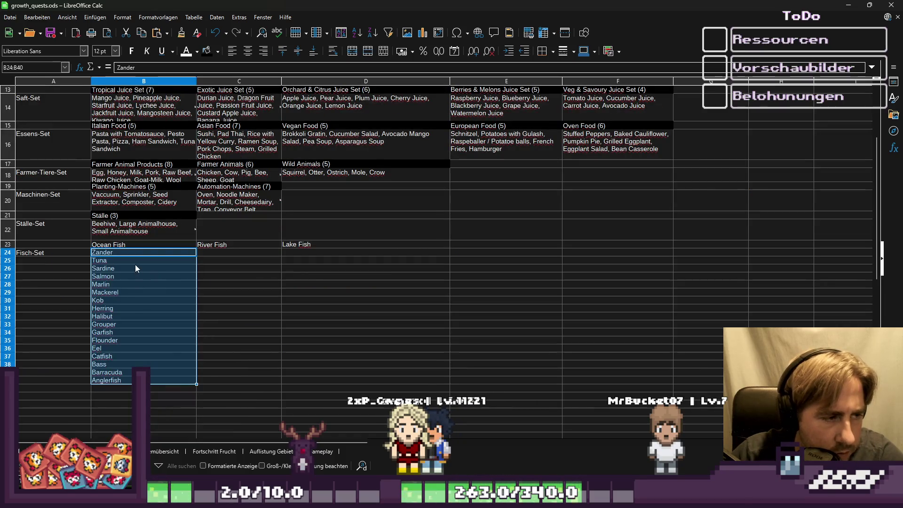
{"action": "key", "text": "ctrl+x"}
{"action": "left_click", "coordinate": [222, 276]}
{"action": "key", "text": "ctrl+v"}
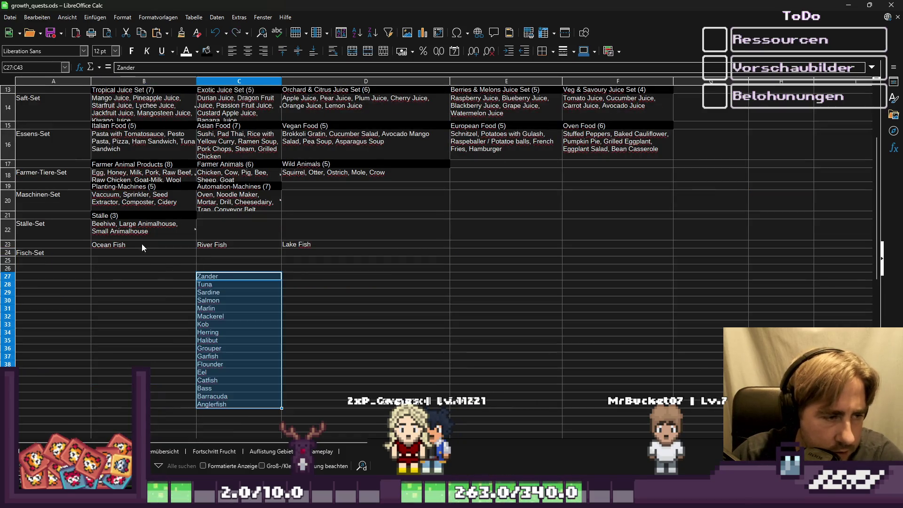
Enter Zander under Lake Fish in row 24 and delete Zander and Tuna from the unsorted list.
{"action": "left_click", "coordinate": [142, 243]}
{"action": "key", "text": "Right"}
{"action": "key", "text": "Right"}
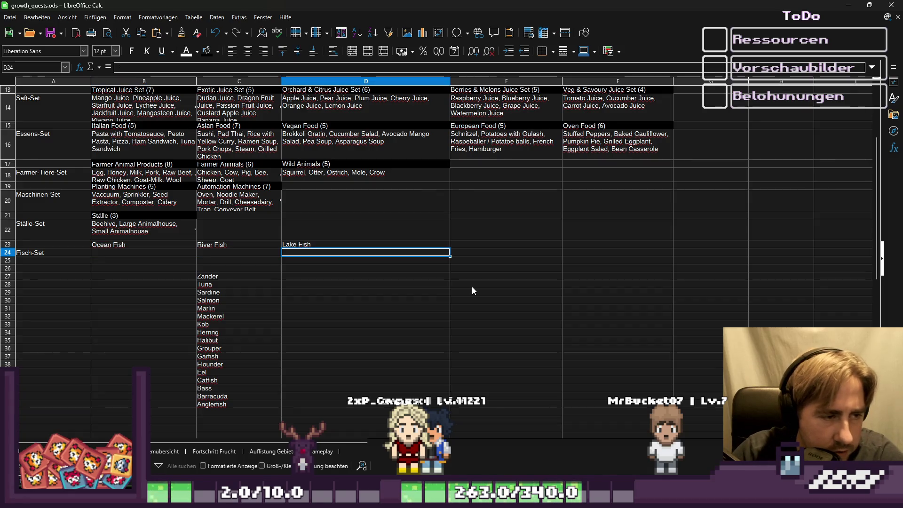
{"action": "type", "text": "Zander"}
{"action": "key", "text": "Left"}
{"action": "key", "text": "Left"}
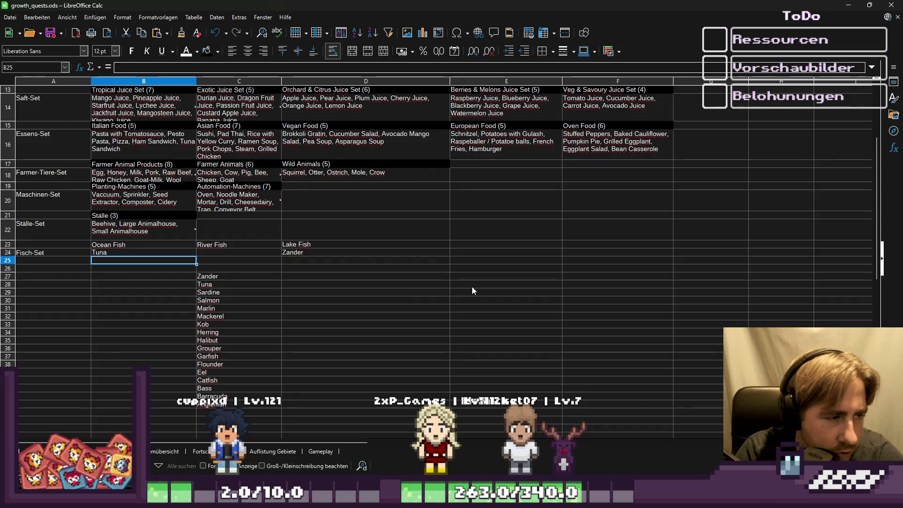
{"action": "key", "text": "Down"}
{"action": "key", "text": "Down"}
{"action": "key", "text": "Right"}
{"action": "key", "text": "Right"}
{"action": "key", "text": "Left"}
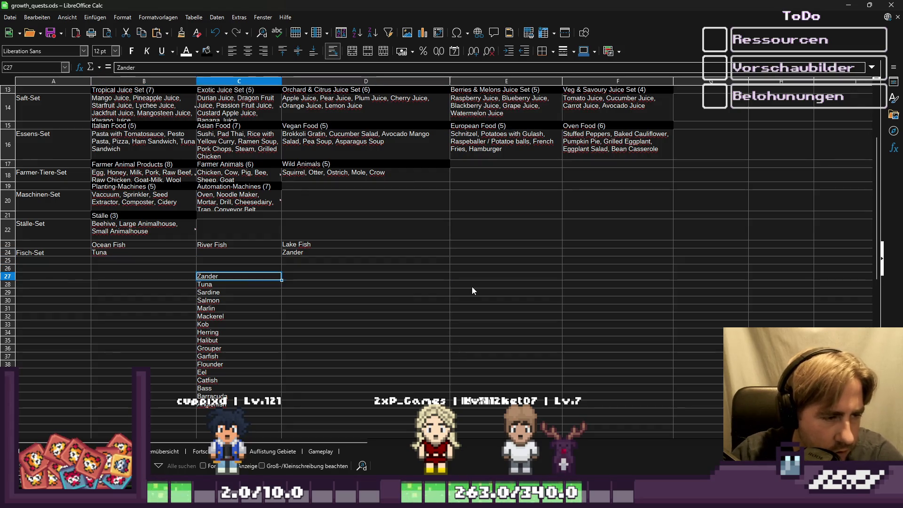
{"action": "key", "text": "Up"}
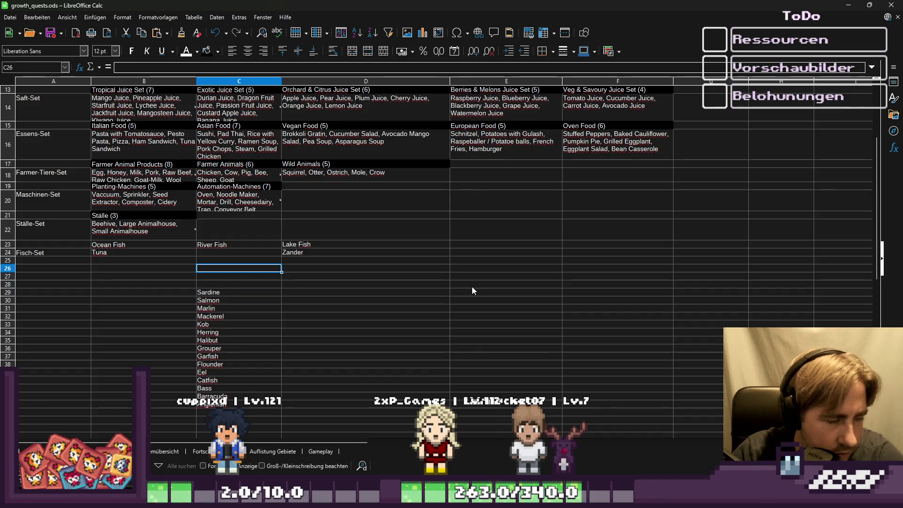
{"action": "key", "text": "Up"}
{"action": "key", "text": "Left"}
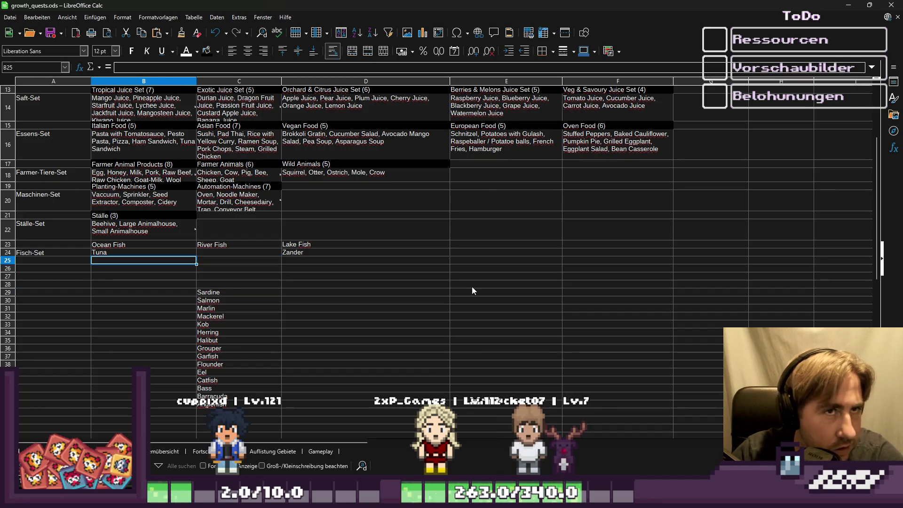
Enter Sardinen under Ocean Fish in row 25, undoing the misplaced first attempt.
{"action": "key", "text": "Right"}
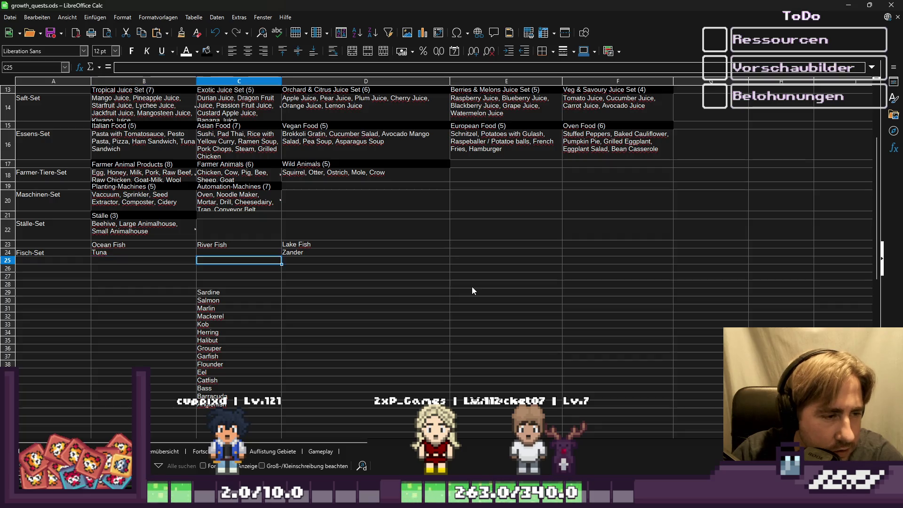
{"action": "key", "text": "Right"}
{"action": "key", "text": "Left"}
{"action": "key", "text": "Right"}
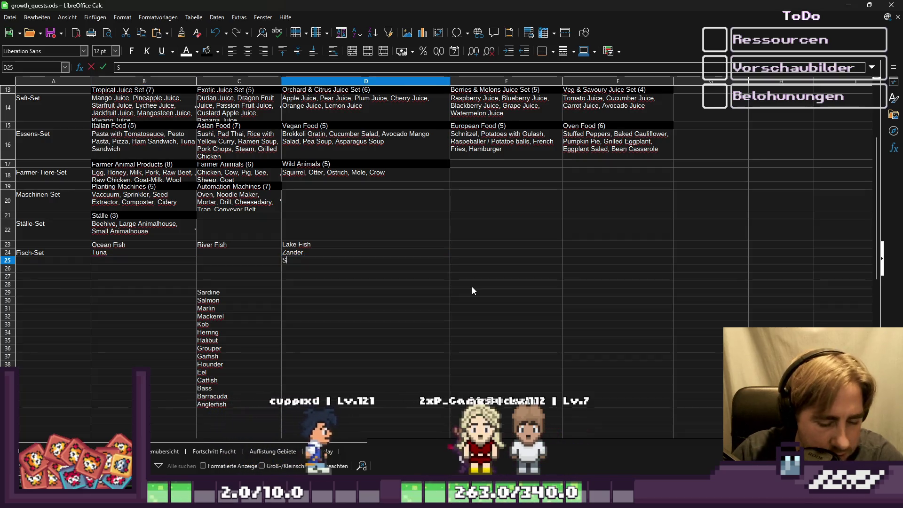
{"action": "type", "text": "Sardinen"}
{"action": "key", "text": "Return"}
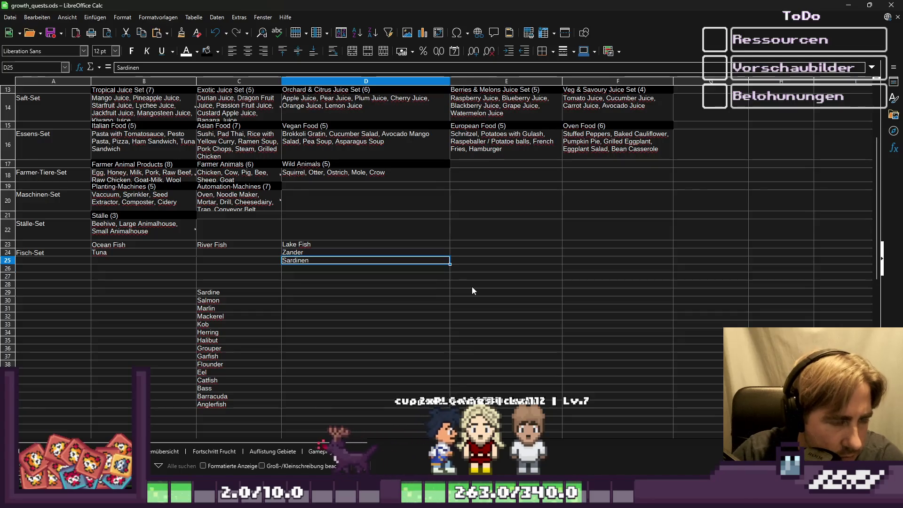
{"action": "key", "text": "ctrl+z"}
{"action": "key", "text": "Left"}
{"action": "key", "text": "Left"}
{"action": "type", "text": "Se"}
{"action": "key", "text": "BackSpace"}
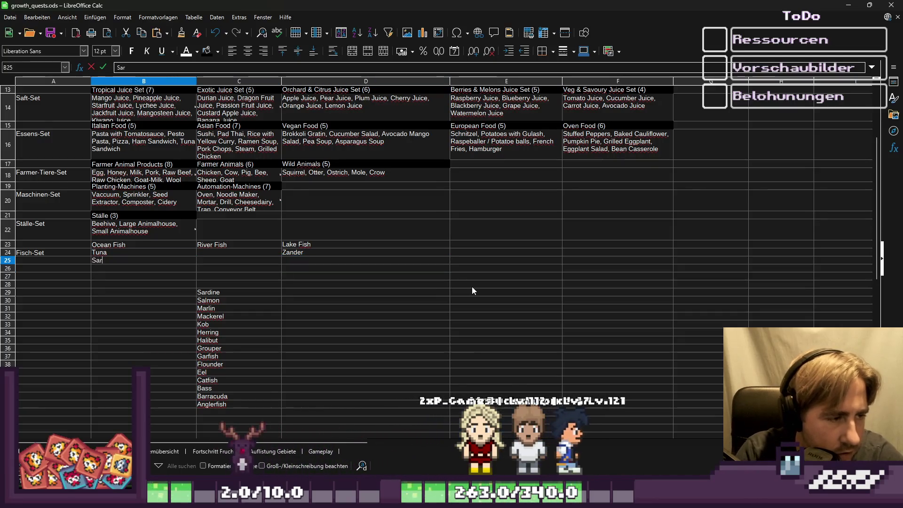
{"action": "type", "text": "ardinen"}
{"action": "key", "text": "Return"}
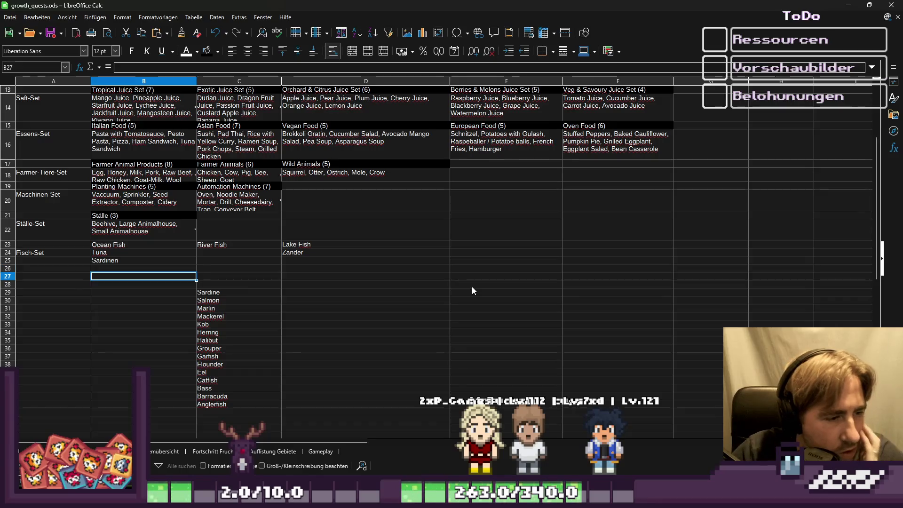
Delete the already sorted Sardine entry from the unsorted fish list.
{"action": "key", "text": "Right"}
{"action": "key", "text": "Down"}
{"action": "key", "text": "Delete"}
{"action": "key", "text": "Left"}
{"action": "key", "text": "Up"}
{"action": "key", "text": "Up"}
{"action": "key", "text": "Up"}
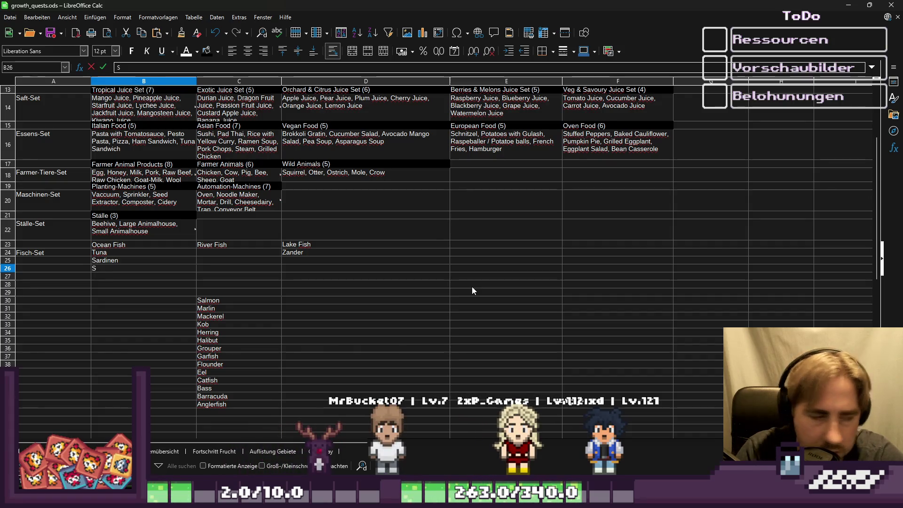
Complete Salmon in B26 under Tuna and Sardinen, then pick a River Fish cell.
{"action": "type", "text": "almon"}
{"action": "key", "text": "Return"}
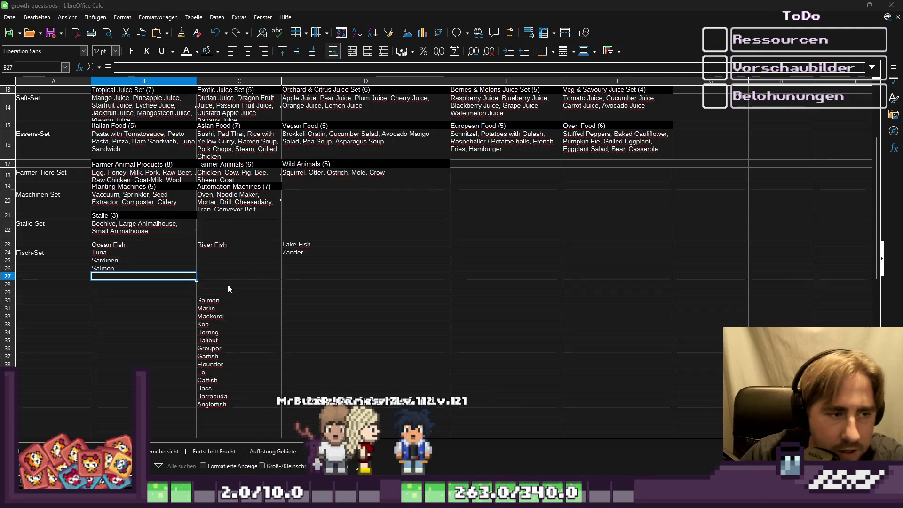
{"action": "left_click", "coordinate": [226, 283]}
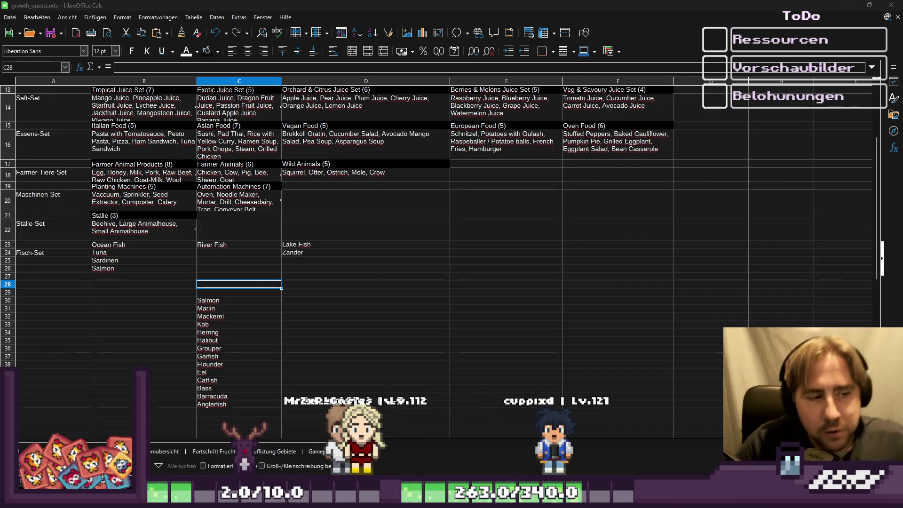
Delete Salmon from C30 so the leftover list starts with Marlin at C31.
{"action": "left_click", "coordinate": [283, 298]}
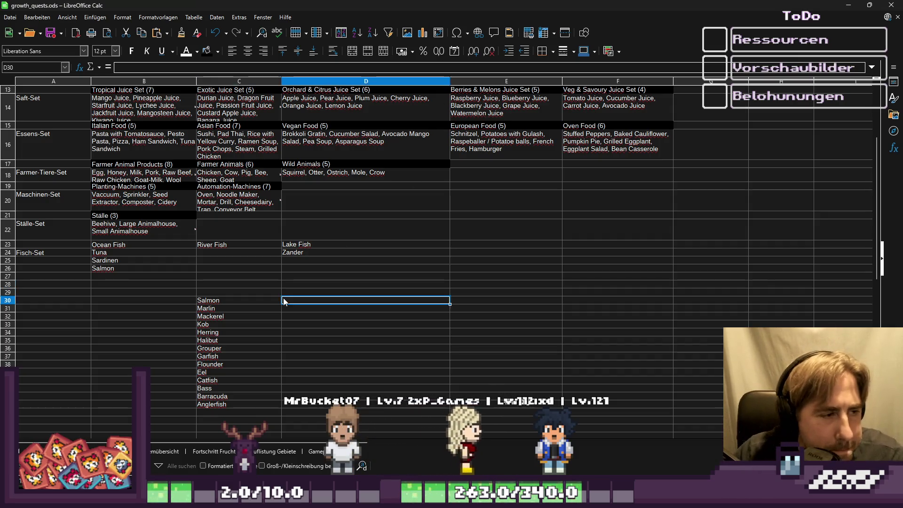
{"action": "left_click", "coordinate": [231, 252]}
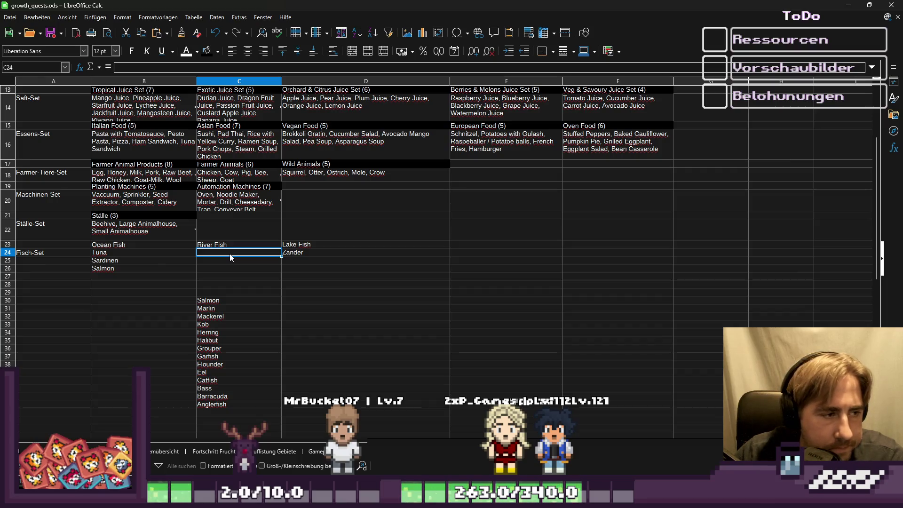
{"action": "left_click", "coordinate": [207, 301]}
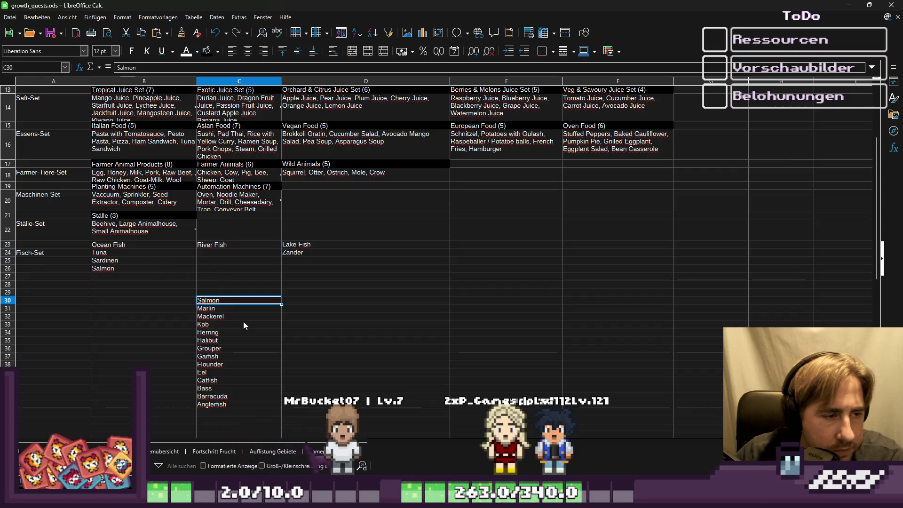
{"action": "key", "text": "Delete"}
{"action": "key", "text": "Right"}
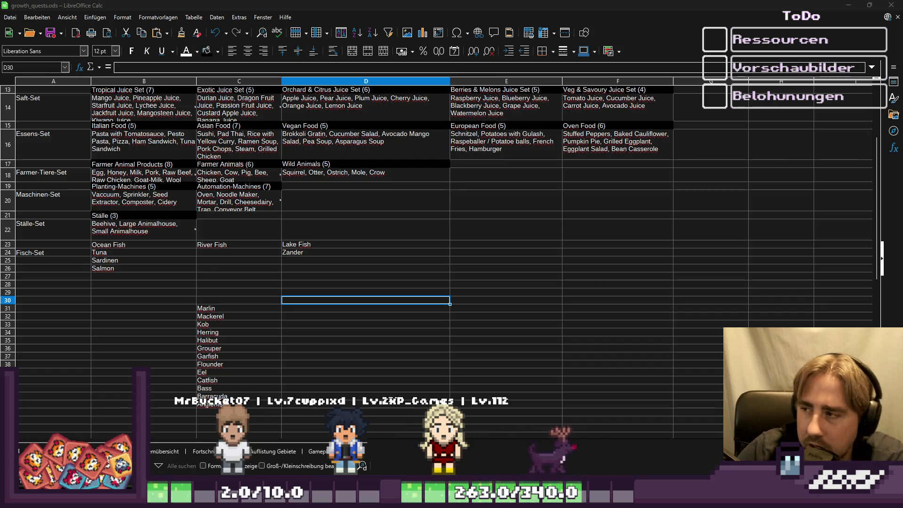
Copy Salmon from B26 and move to the first River Fish slot, C24.
{"action": "left_click", "coordinate": [205, 324]}
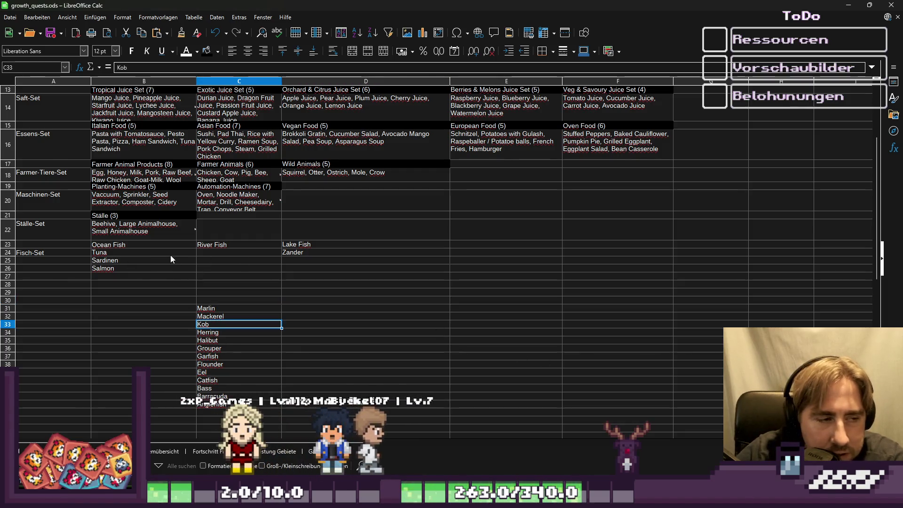
{"action": "left_click", "coordinate": [141, 268]}
{"action": "key", "text": "ctrl+c"}
{"action": "key", "text": "BackSpace"}
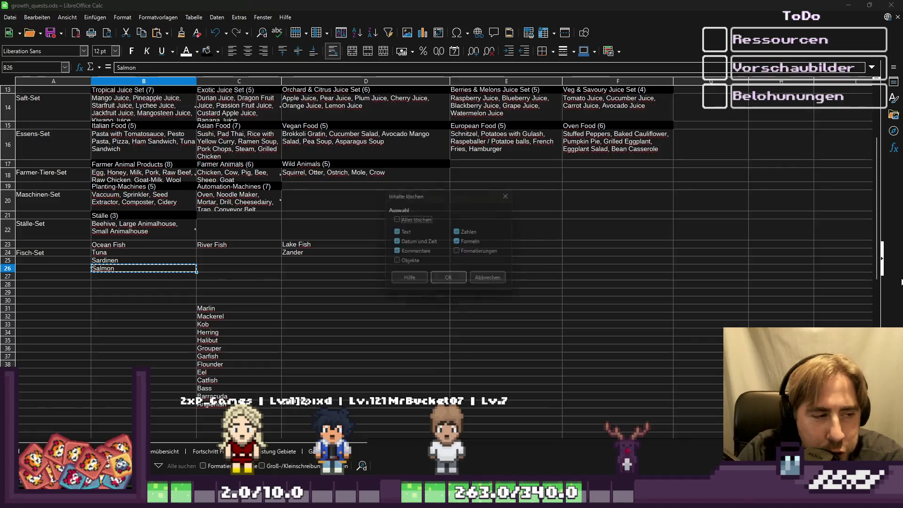
{"action": "key", "text": "Escape"}
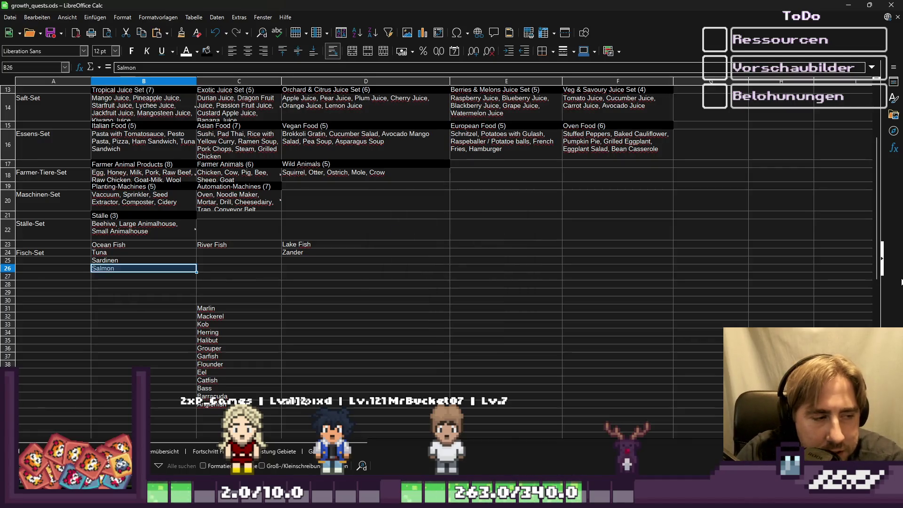
{"action": "key", "text": "Right"}
{"action": "key", "text": "Up"}
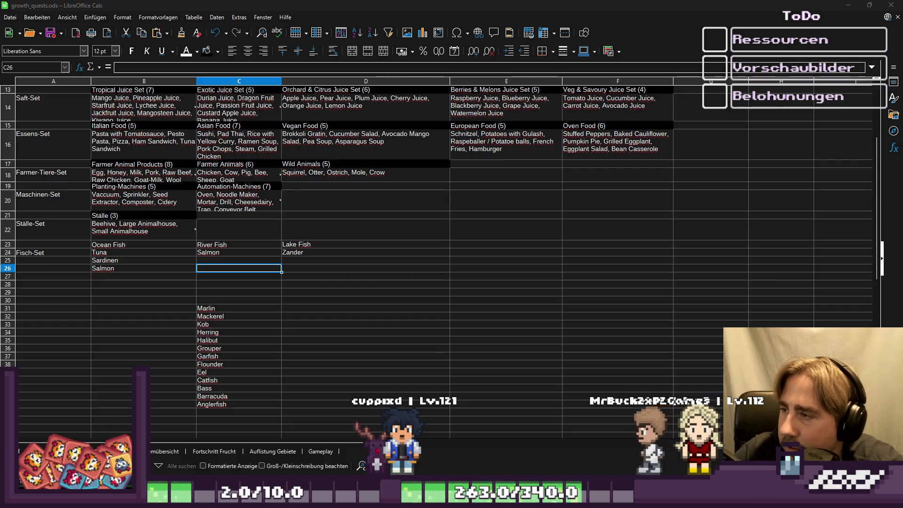
Enter Marlin in B27 under Ocean Fish and delete it from the leftover list.
{"action": "left_click", "coordinate": [107, 280]}
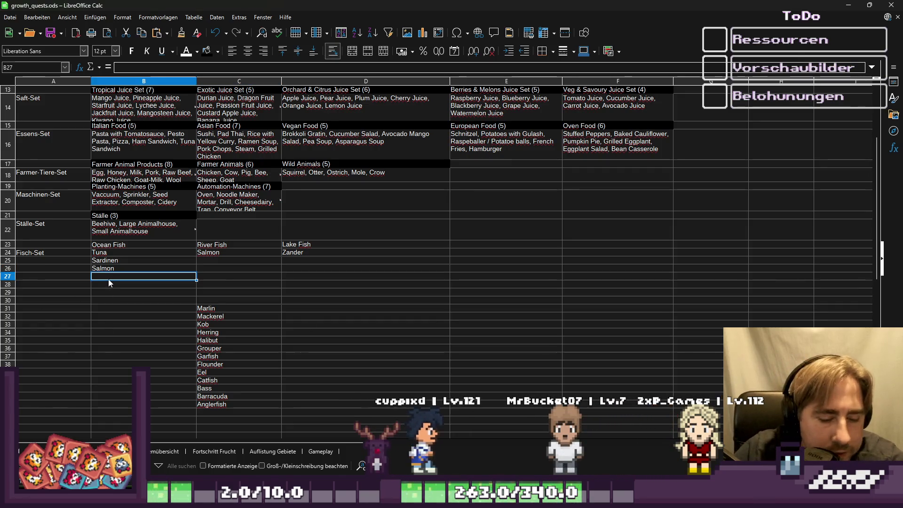
{"action": "type", "text": "Marlin"}
{"action": "key", "text": "Return"}
{"action": "key", "text": "Right"}
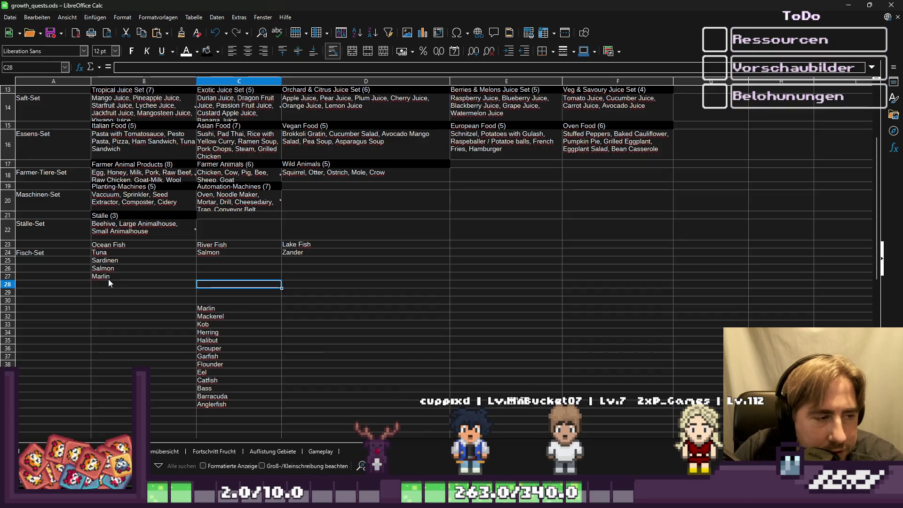
{"action": "key", "text": "Down"}
{"action": "key", "text": "Down"}
{"action": "key", "text": "Down"}
{"action": "key", "text": "Delete"}
{"action": "key", "text": "Up"}
{"action": "key", "text": "Left"}
Enter Mackrelen in B28 as the next Ocean Fish entry.
{"action": "key", "text": "Down"}
{"action": "key", "text": "Right"}
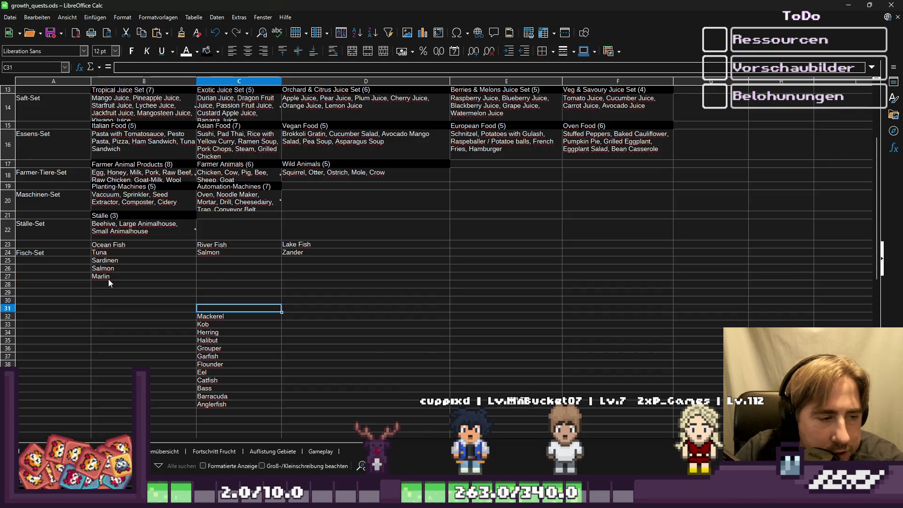
{"action": "key", "text": "Down"}
{"action": "key", "text": "shift+Down"}
{"action": "key", "text": "shift+Down"}
{"action": "key", "text": "shift+Down"}
{"action": "key", "text": "Up"}
{"action": "key", "text": "Up"}
{"action": "key", "text": "Up"}
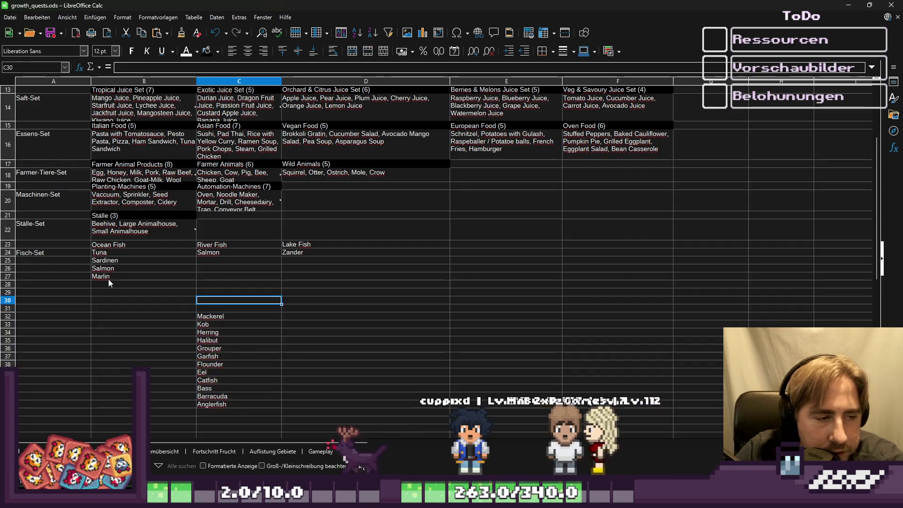
{"action": "key", "text": "Left"}
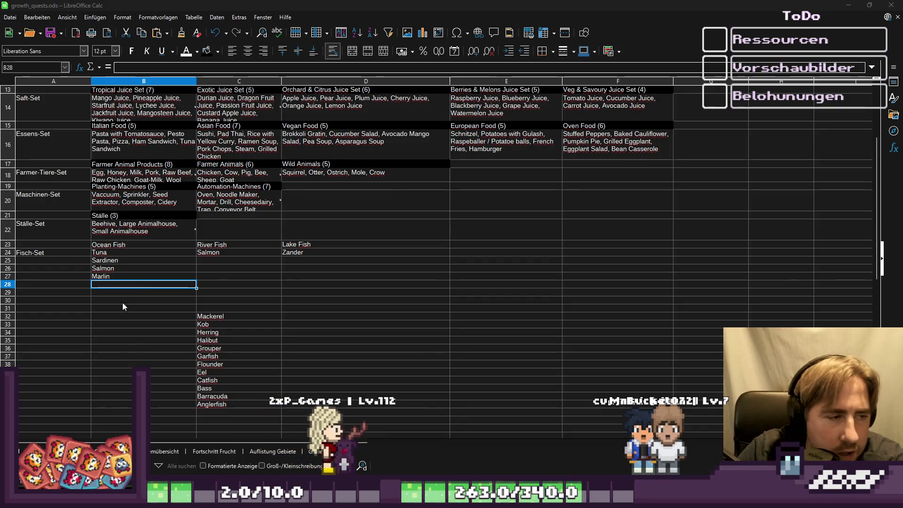
{"action": "type", "text": "Mackl"}
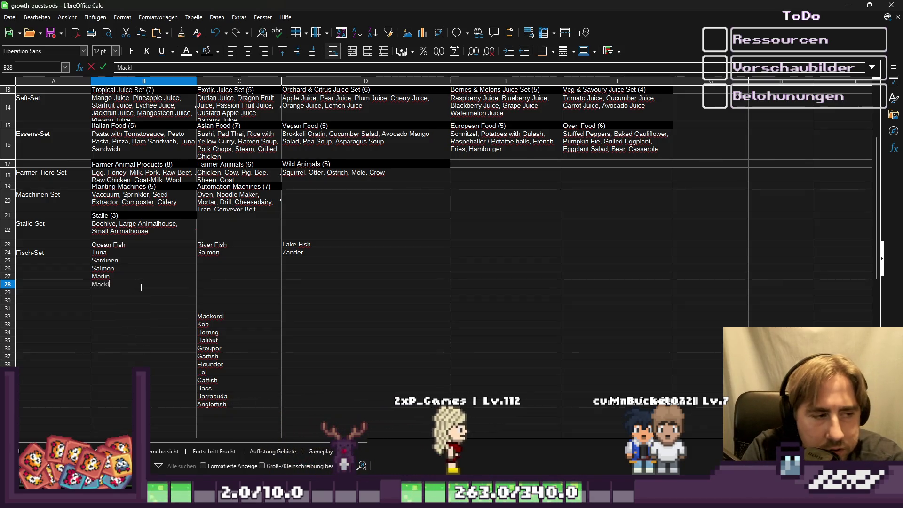
{"action": "key", "text": "BackSpace"}
{"action": "type", "text": "relen"}
{"action": "key", "text": "Return"}
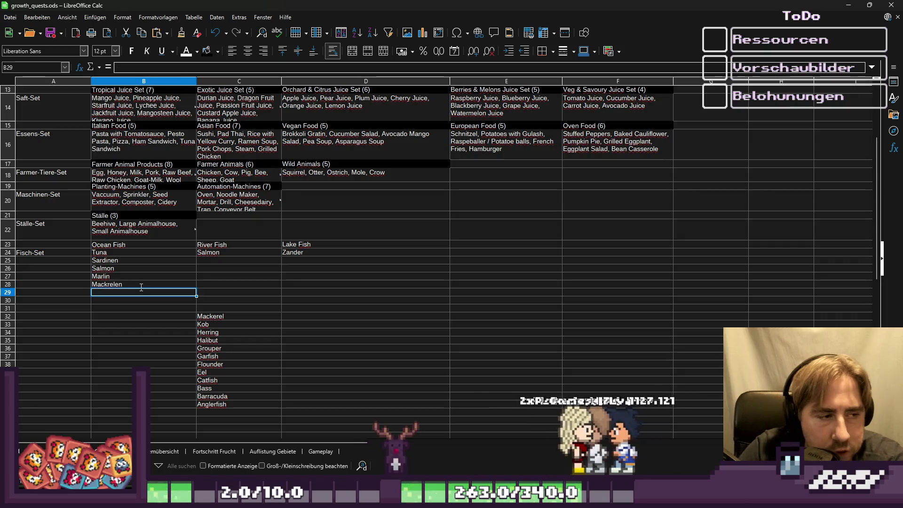
Delete the moved Mackerel entry from the leftover fish list.
{"action": "key", "text": "Right"}
{"action": "key", "text": "Down"}
{"action": "key", "text": "Down"}
{"action": "key", "text": "Down"}
{"action": "key", "text": "Delete"}
{"action": "key", "text": "Up"}
{"action": "key", "text": "Up"}
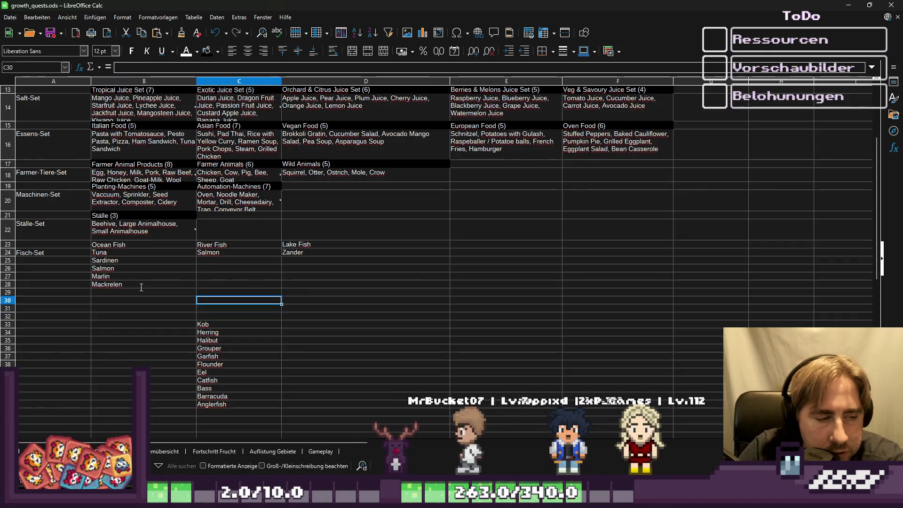
{"action": "key", "text": "Left"}
{"action": "key", "text": "Up"}
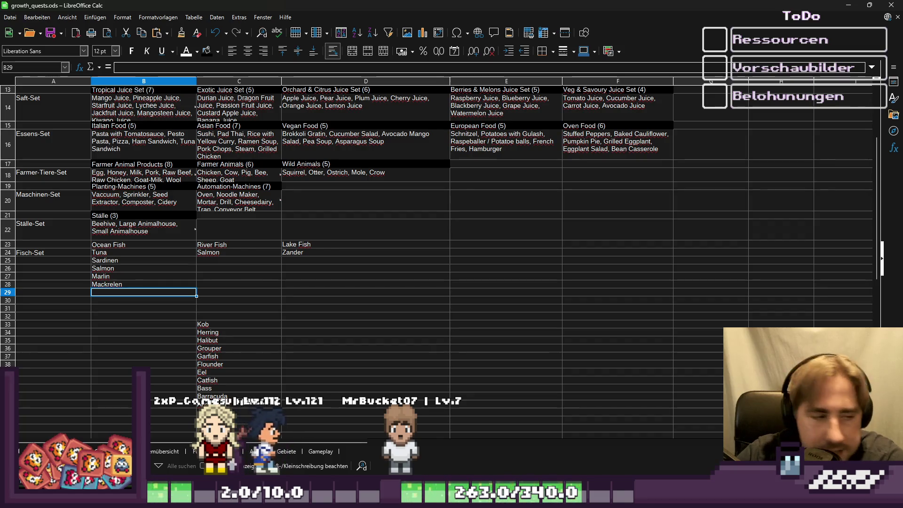
Overwrite the Mackrelen entry in B28 with Kob, directly below Marlin.
{"action": "left_click", "coordinate": [151, 286]}
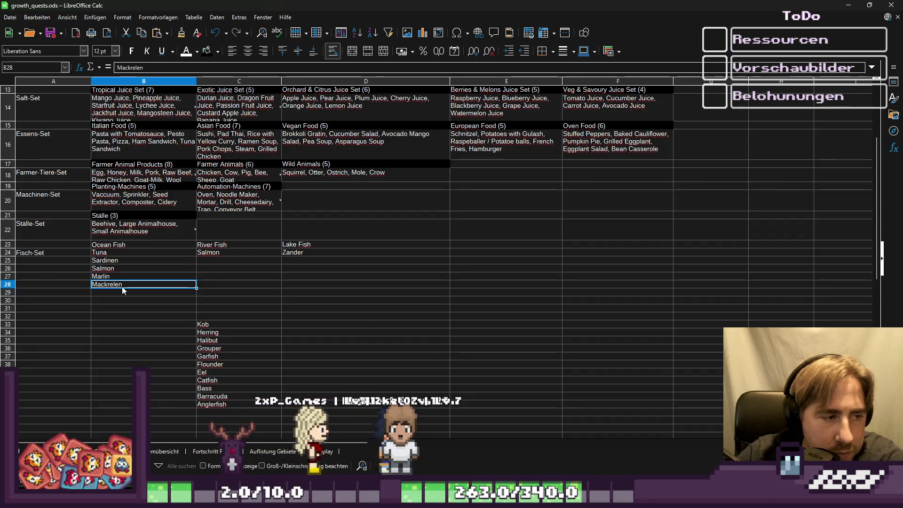
{"action": "key", "text": "Left"}
{"action": "key", "text": "Left"}
{"action": "key", "text": "Left"}
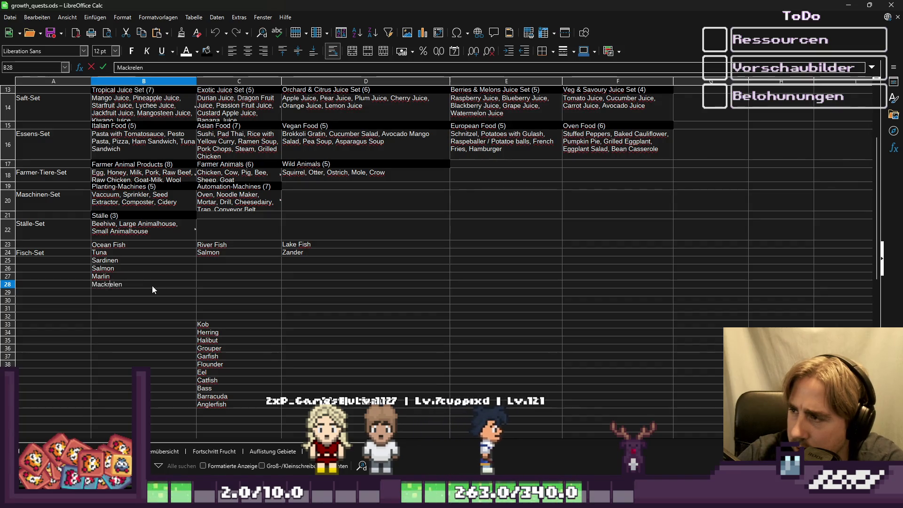
{"action": "key", "text": "BackSpace"}
{"action": "key", "text": "BackSpace"}
{"action": "key", "text": "BackSpace"}
{"action": "type", "text": "Kob"}
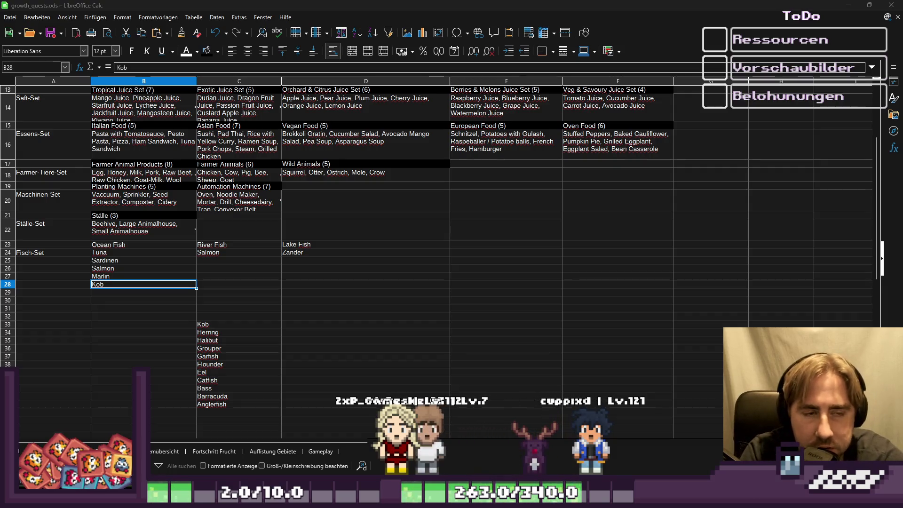
Review the Green, Red, Light and Special Gems lists in row 6, then return to Godot.
{"action": "scroll", "coordinate": [579, 109], "scroll_direction": "up", "scroll_amount": 4}
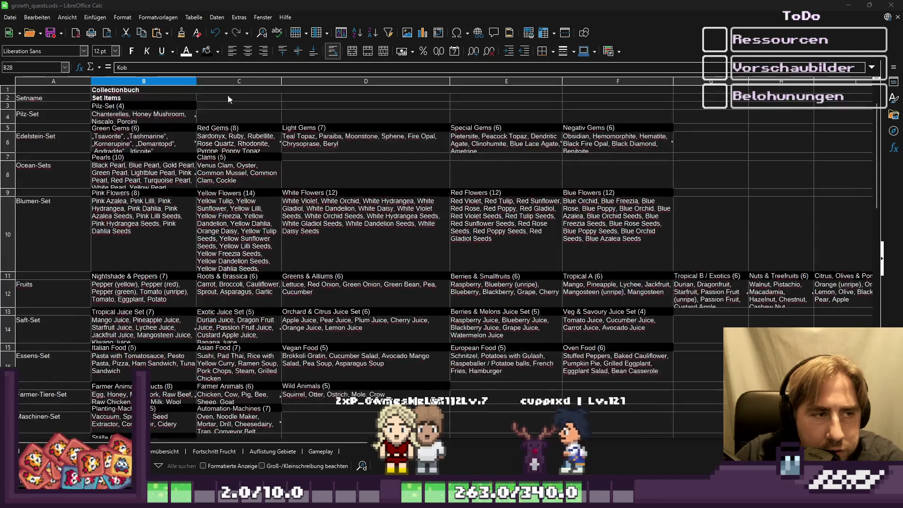
{"action": "left_click", "coordinate": [239, 141]}
{"action": "key", "text": "Right"}
{"action": "key", "text": "Right"}
{"action": "key", "text": "Right"}
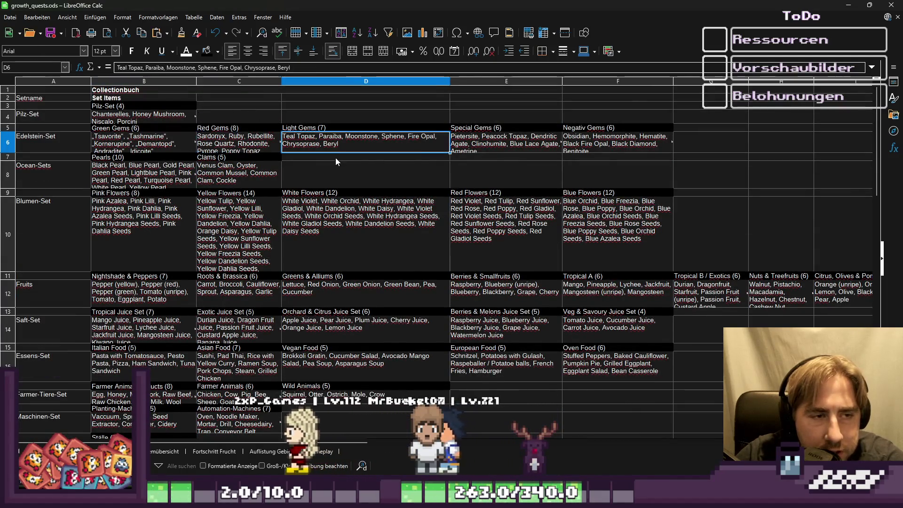
{"action": "left_click", "coordinate": [141, 141]}
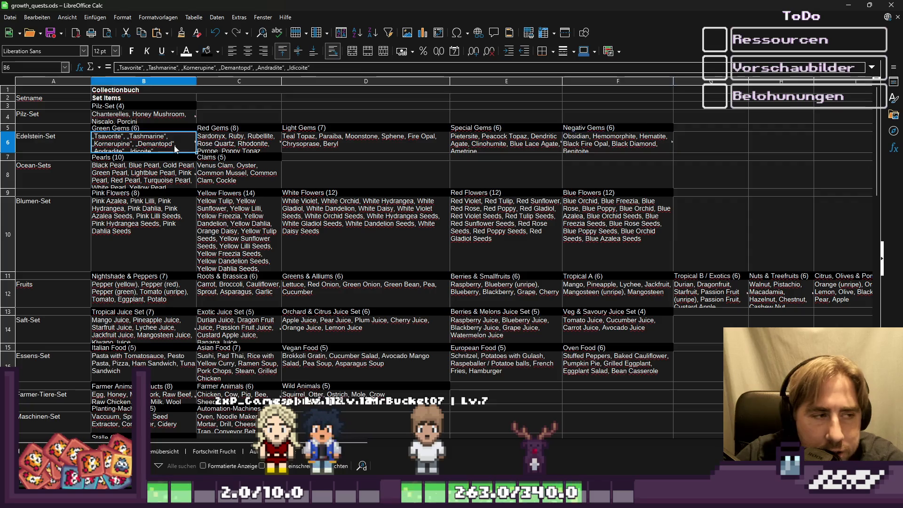
{"action": "left_click", "coordinate": [238, 139]}
{"action": "left_click", "coordinate": [363, 138]}
{"action": "left_click", "coordinate": [478, 138]}
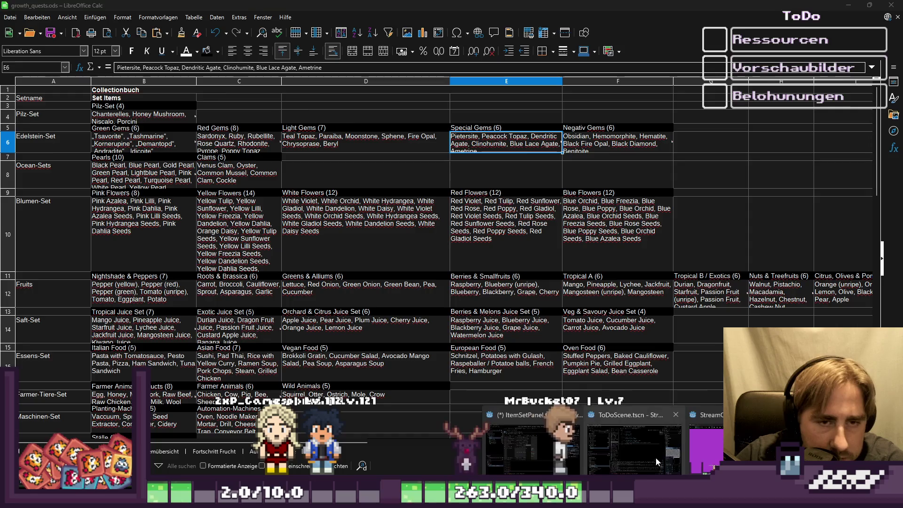
{"action": "key", "text": "alt+Tab"}
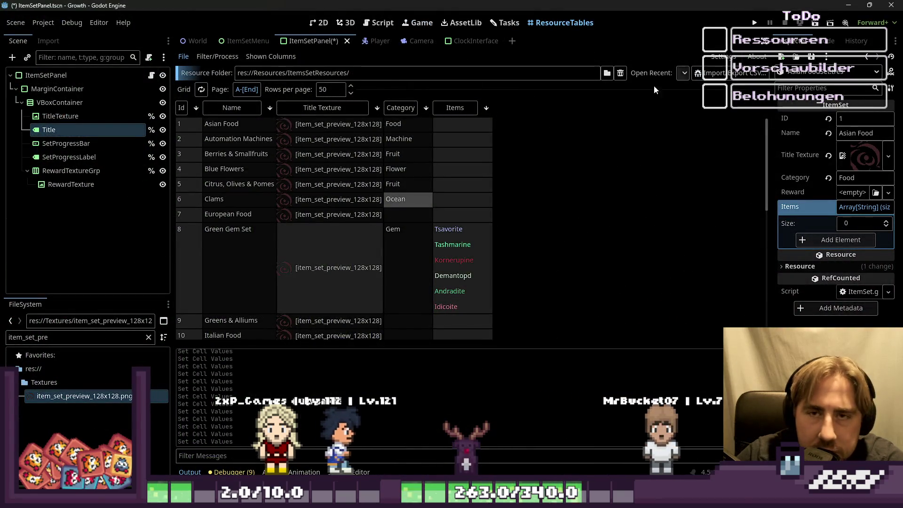
{"action": "left_click", "coordinate": [319, 23]}
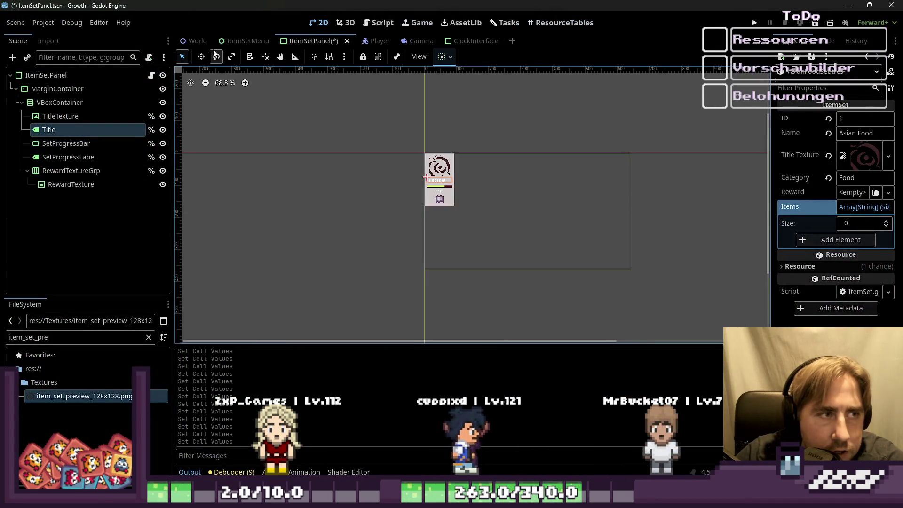
{"action": "left_click", "coordinate": [197, 41]}
{"action": "scroll", "coordinate": [459, 208], "scroll_direction": "up", "scroll_amount": 10}
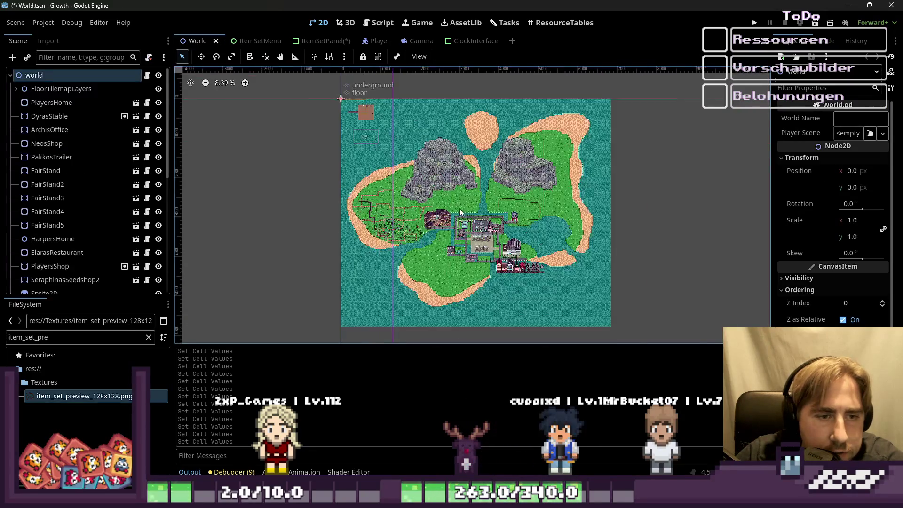
{"action": "scroll", "coordinate": [501, 123], "scroll_direction": "down", "scroll_amount": 5}
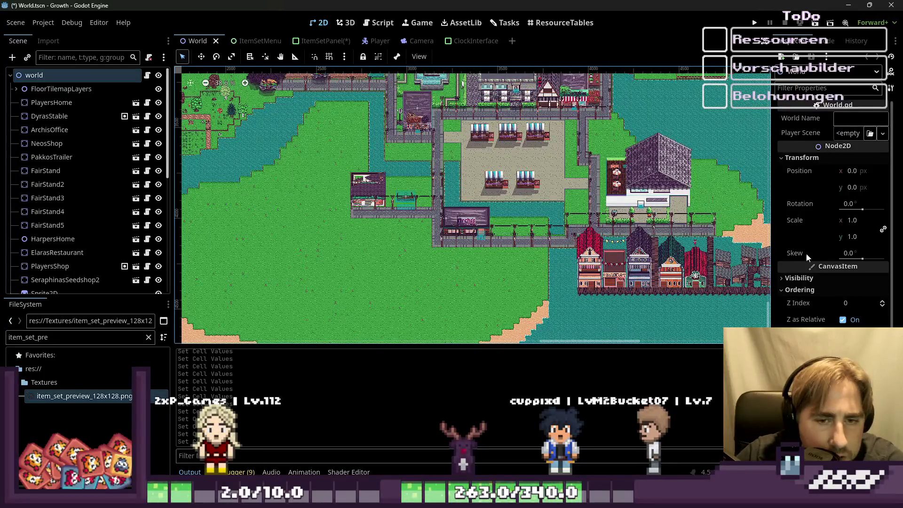
{"action": "scroll", "coordinate": [451, 223], "scroll_direction": "down", "scroll_amount": 2}
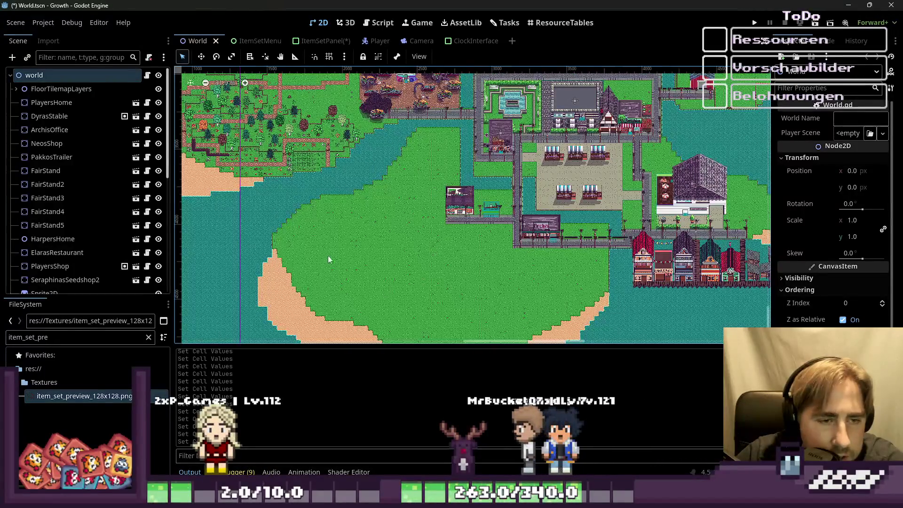
{"action": "scroll", "coordinate": [498, 318], "scroll_direction": "down", "scroll_amount": 2}
{"action": "scroll", "coordinate": [654, 287], "scroll_direction": "down", "scroll_amount": 1}
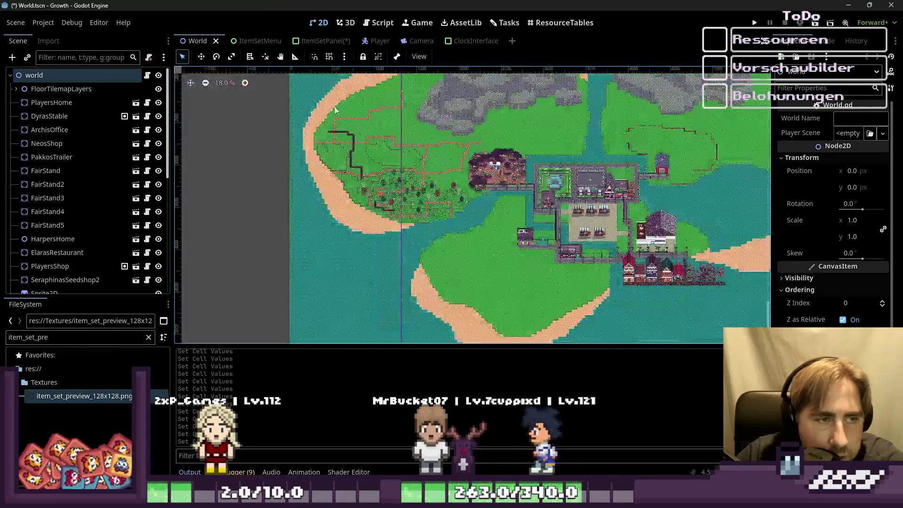
{"action": "scroll", "coordinate": [305, 236], "scroll_direction": "down", "scroll_amount": 1}
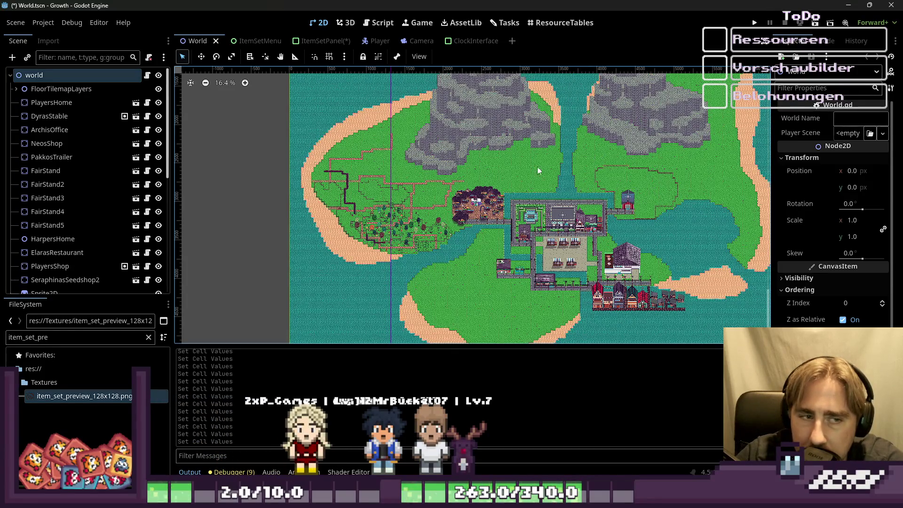
{"action": "scroll", "coordinate": [532, 154], "scroll_direction": "up", "scroll_amount": 1}
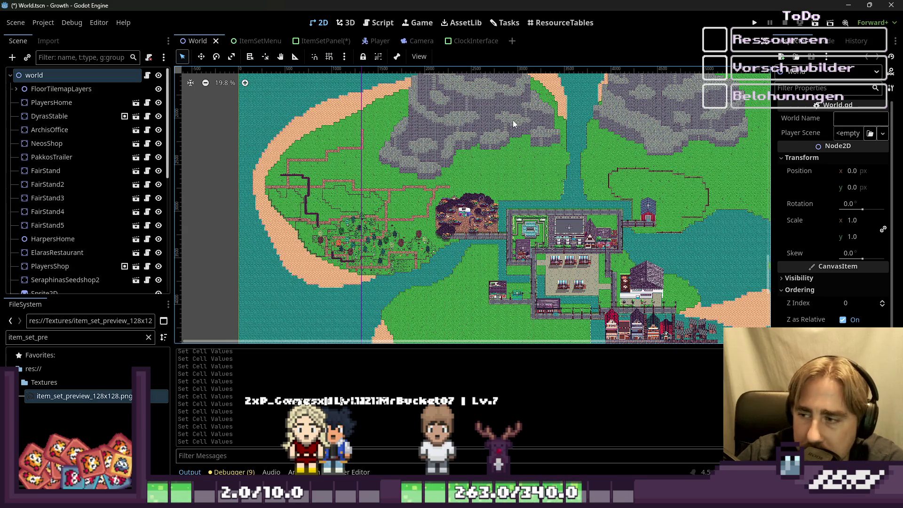
Run the project, enter the game from the main menu, and walk up through the forest.
{"action": "left_click", "coordinate": [751, 22]}
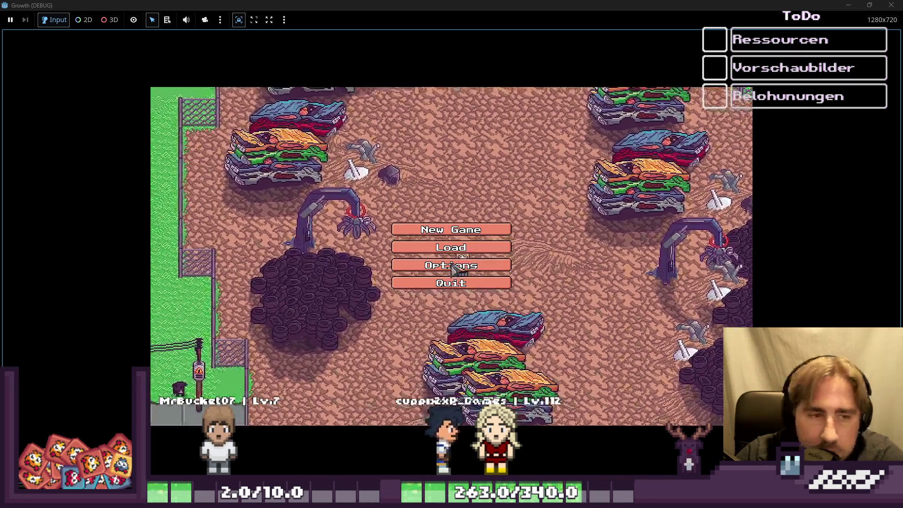
{"action": "left_click", "coordinate": [454, 264]}
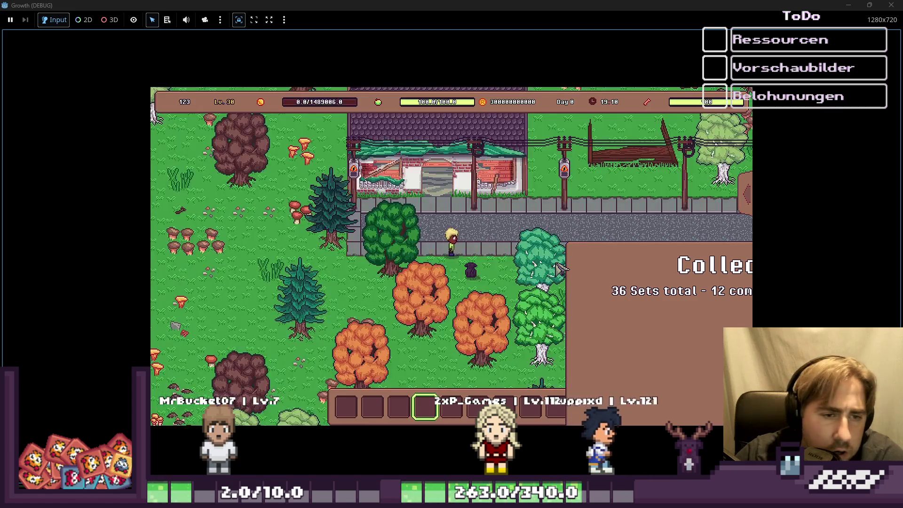
{"action": "key", "text": "s"}
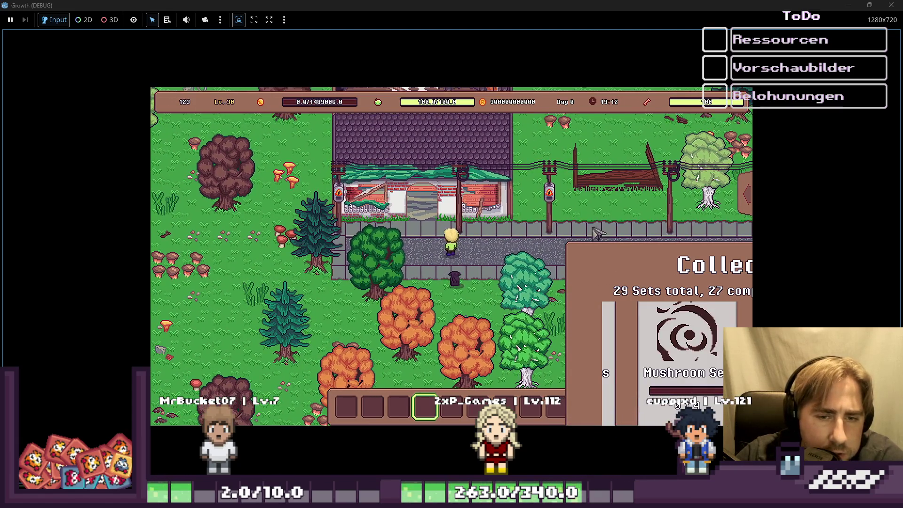
{"action": "key", "text": "a"}
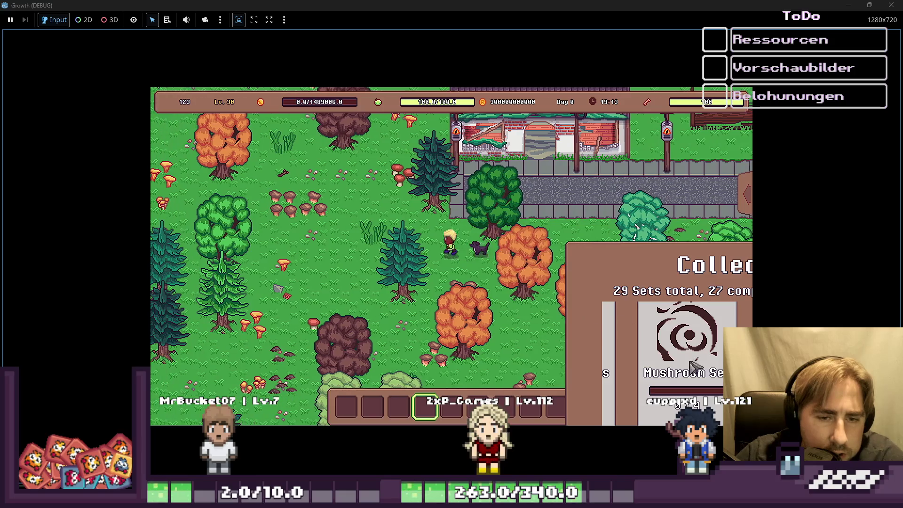
{"action": "key", "text": "w"}
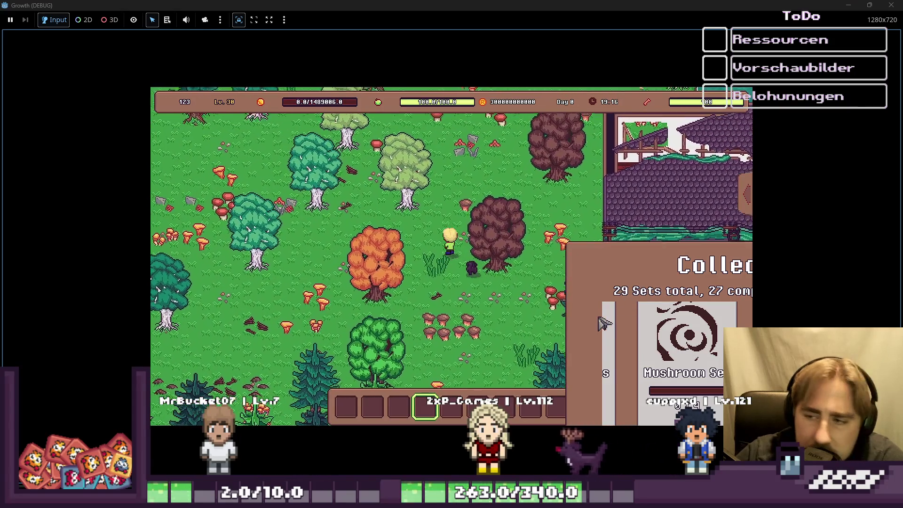
{"action": "key", "text": "w"}
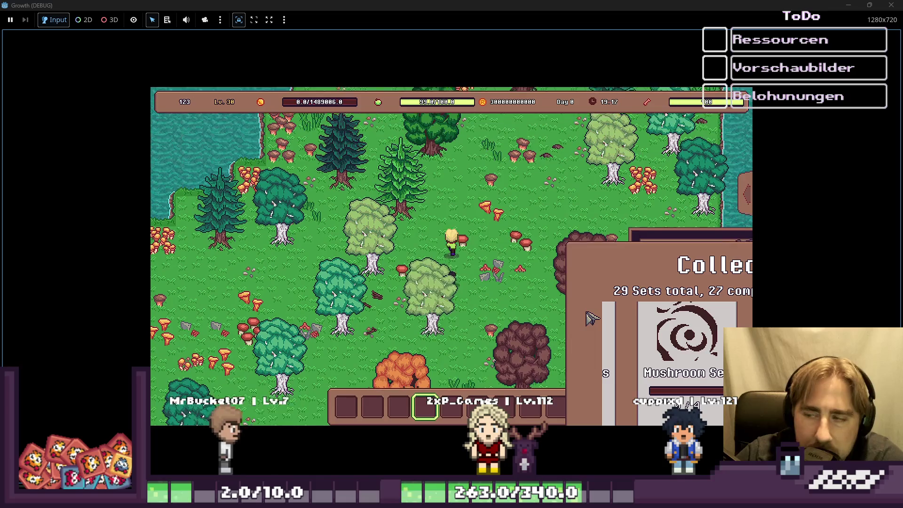
{"action": "key", "text": "w"}
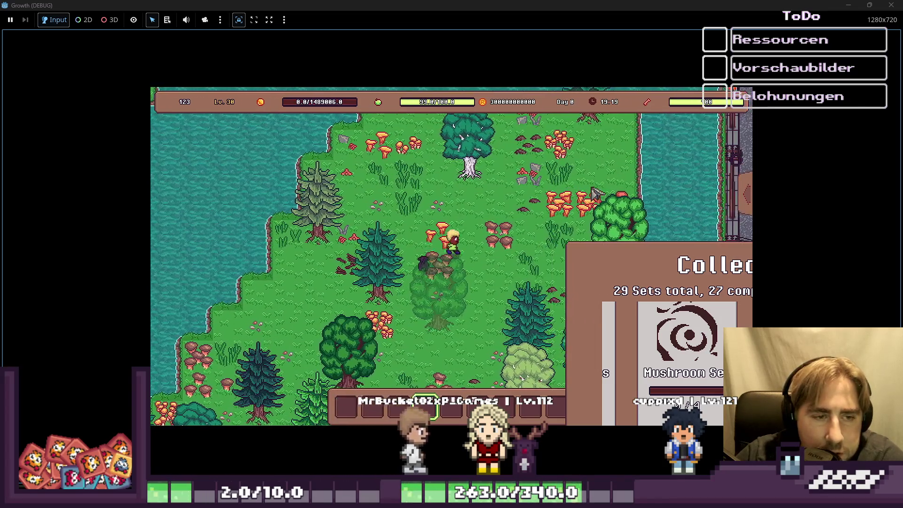
{"action": "key", "text": "d"}
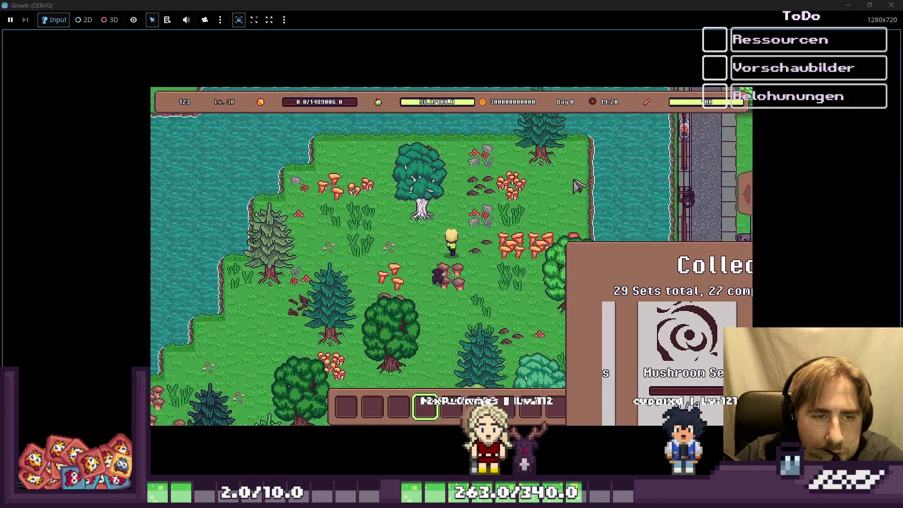
Walk the character left along the lake shore and down-left through the forest.
{"action": "key", "text": "a"}
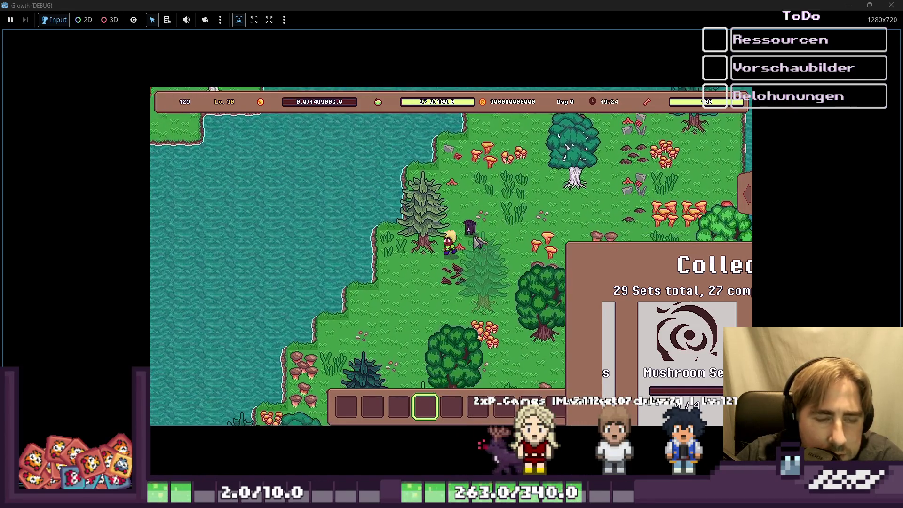
{"action": "key", "text": "s"}
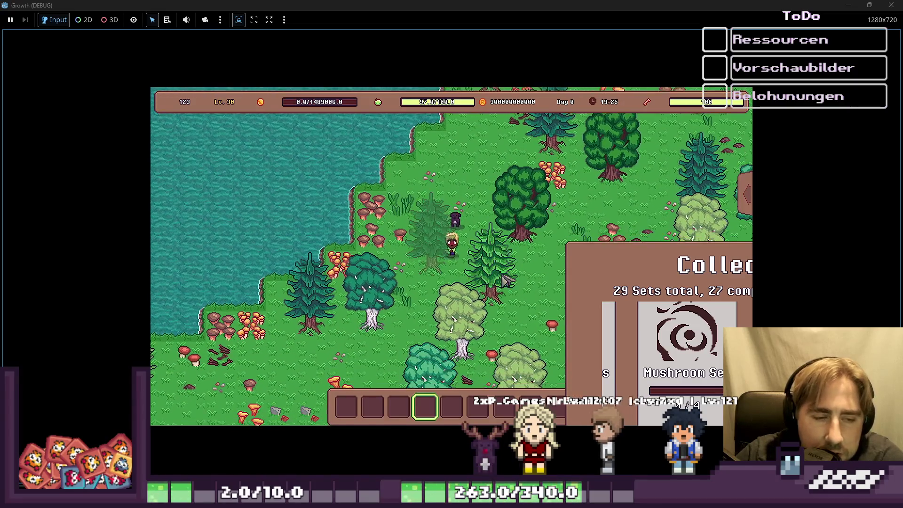
{"action": "key", "text": "a"}
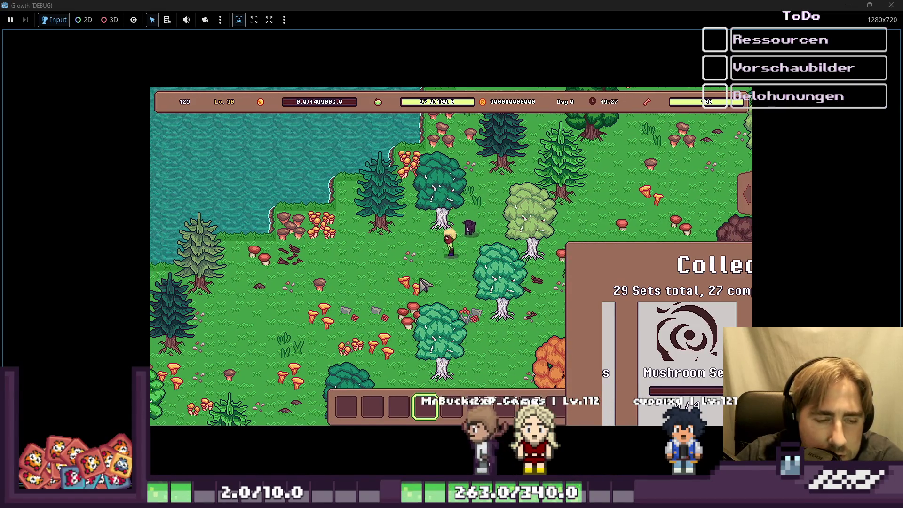
{"action": "key", "text": "s"}
{"action": "key", "text": "a"}
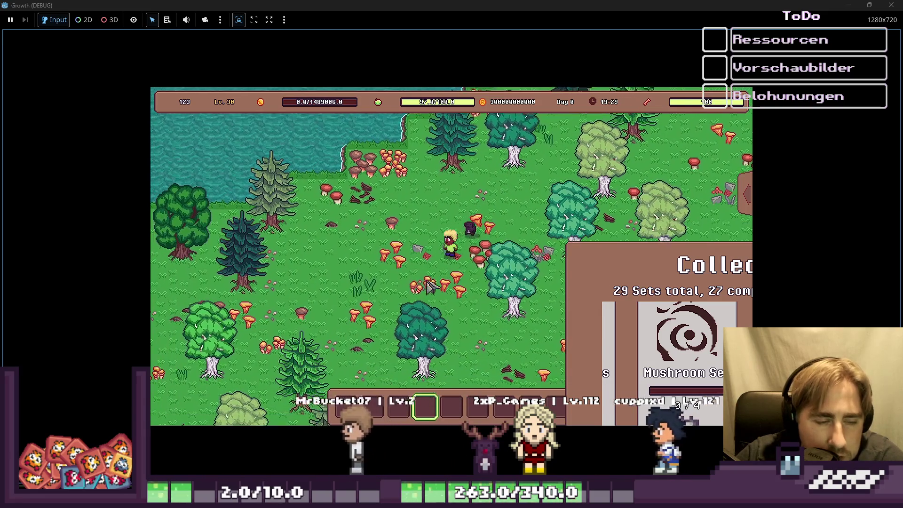
{"action": "key", "text": "s"}
{"action": "key", "text": "a"}
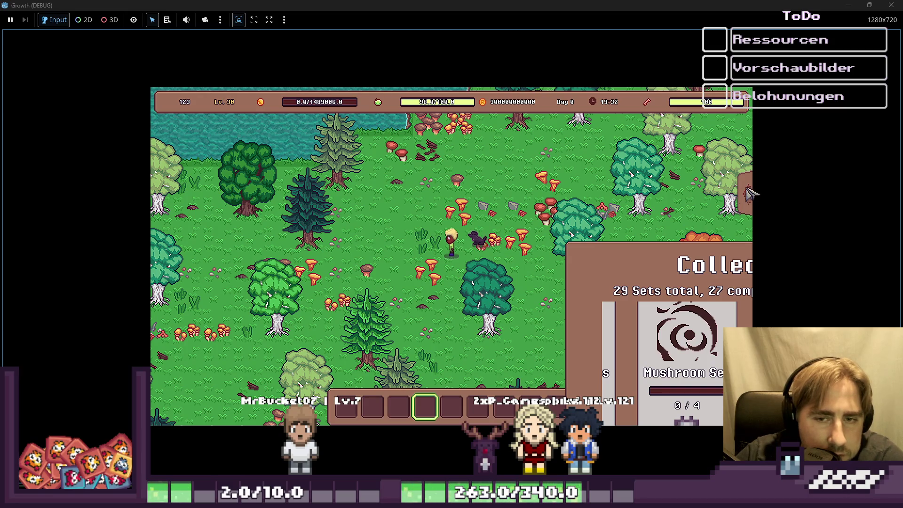
{"action": "key", "text": "s"}
{"action": "key", "text": "a"}
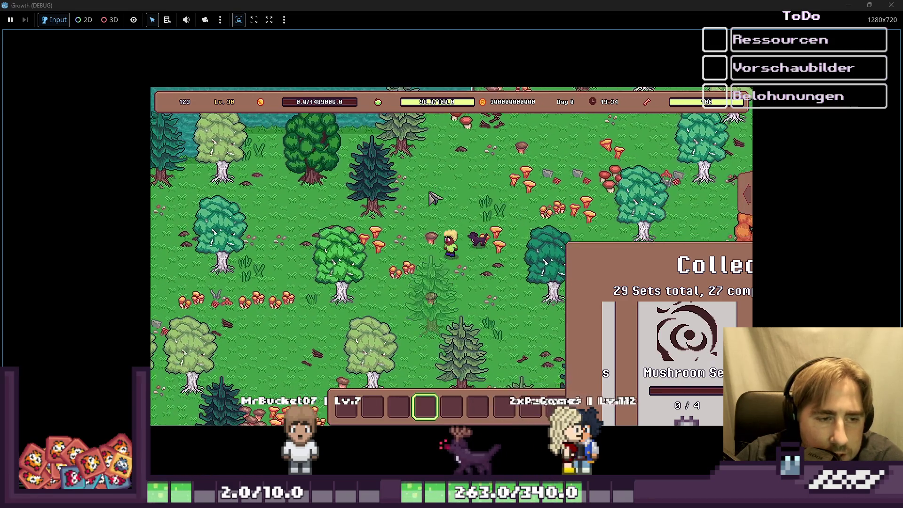
{"action": "key", "text": "s"}
{"action": "key", "text": "a"}
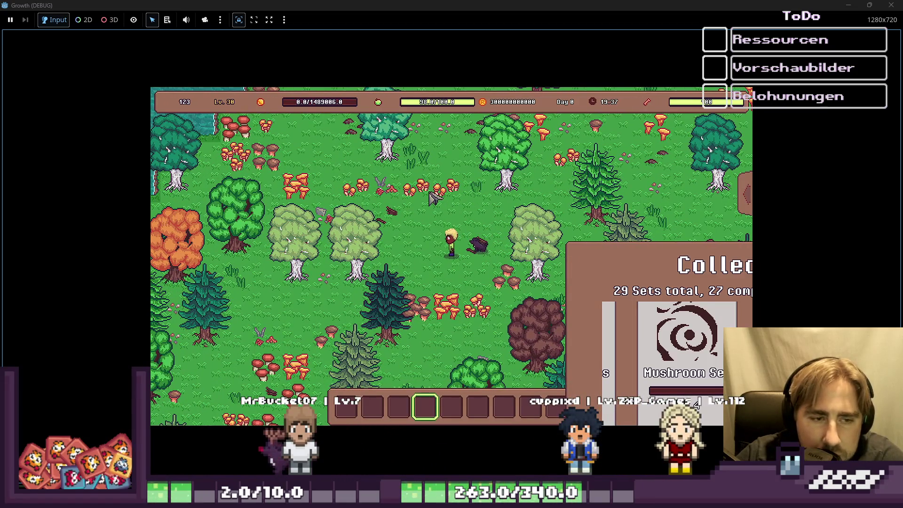
{"action": "key", "text": "s"}
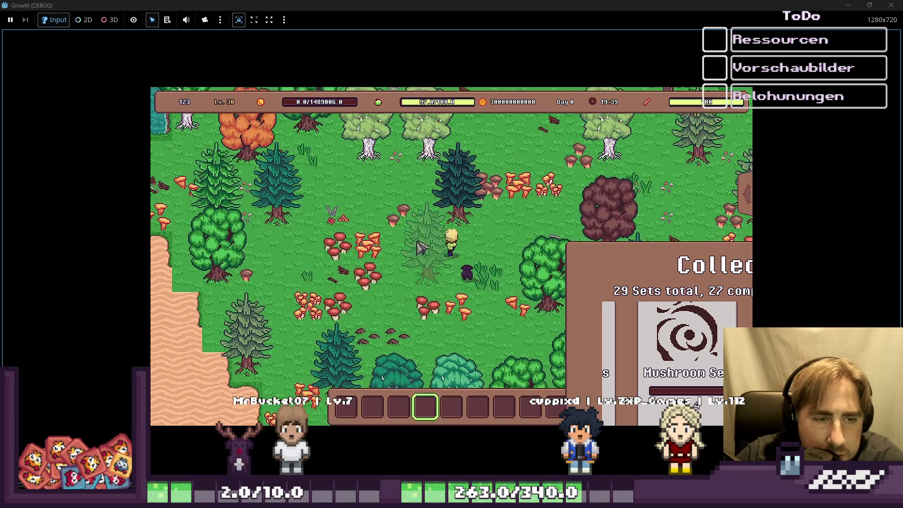
Walk right through the forest to the sidewalk in front of Archi's office.
{"action": "key", "text": "s"}
{"action": "key", "text": "a"}
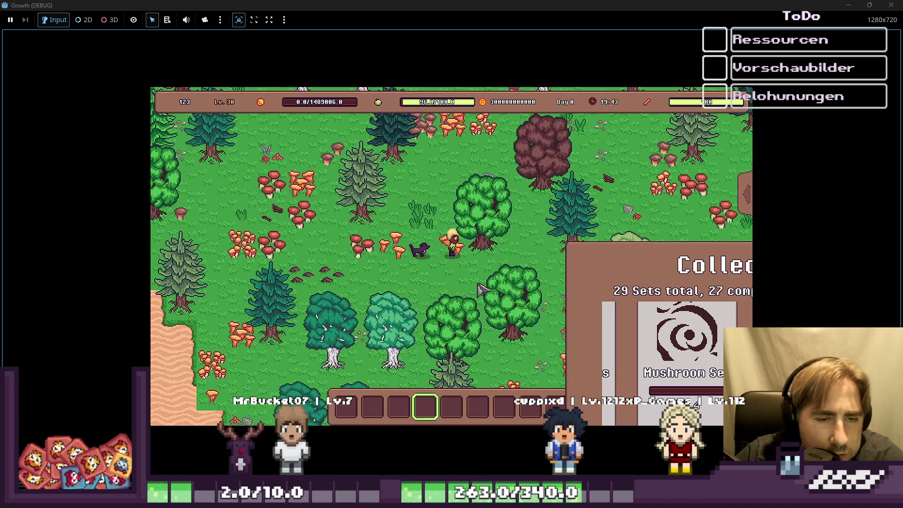
{"action": "key", "text": "d"}
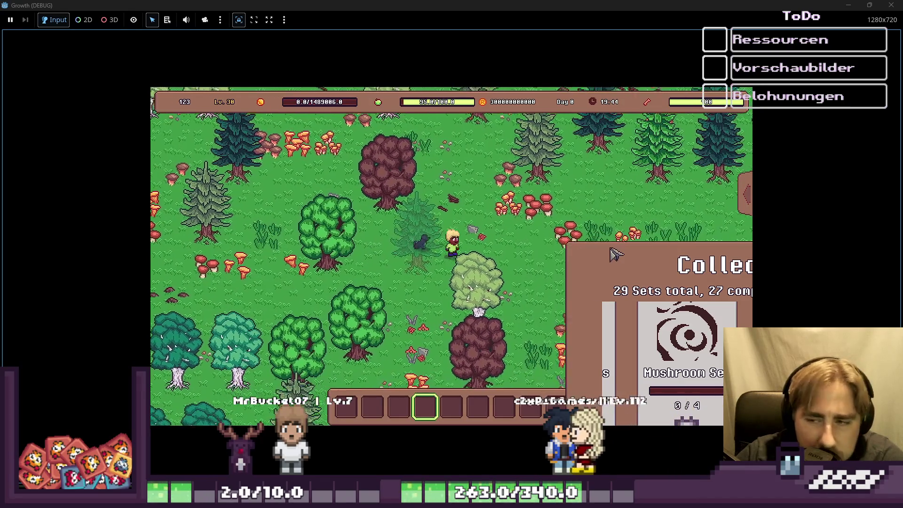
{"action": "key", "text": "d"}
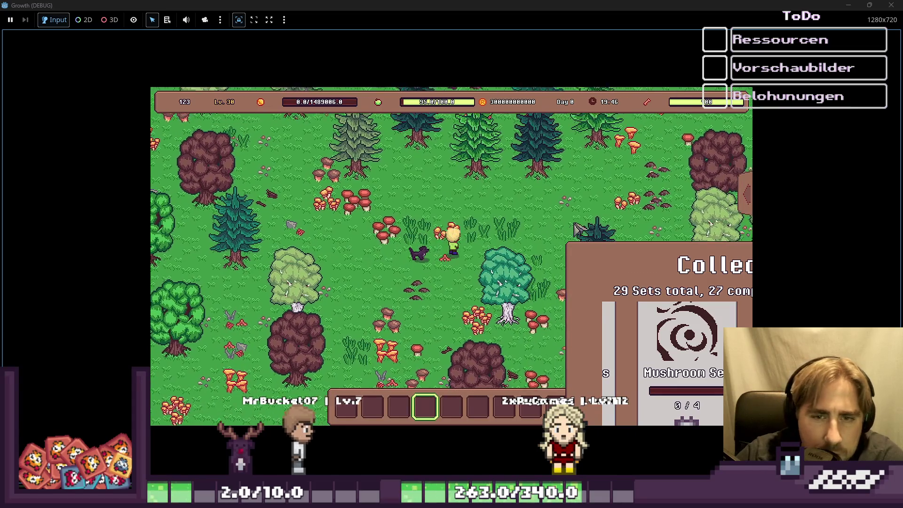
{"action": "key", "text": "d"}
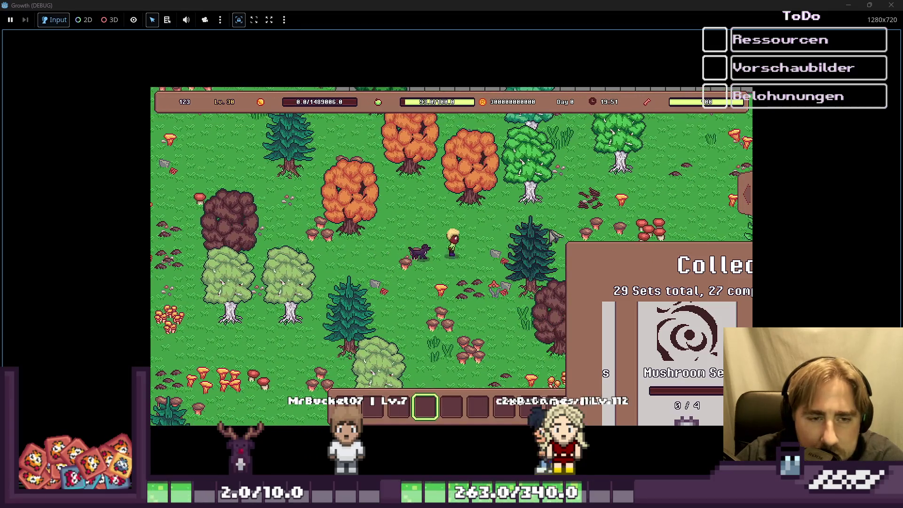
{"action": "key", "text": "d"}
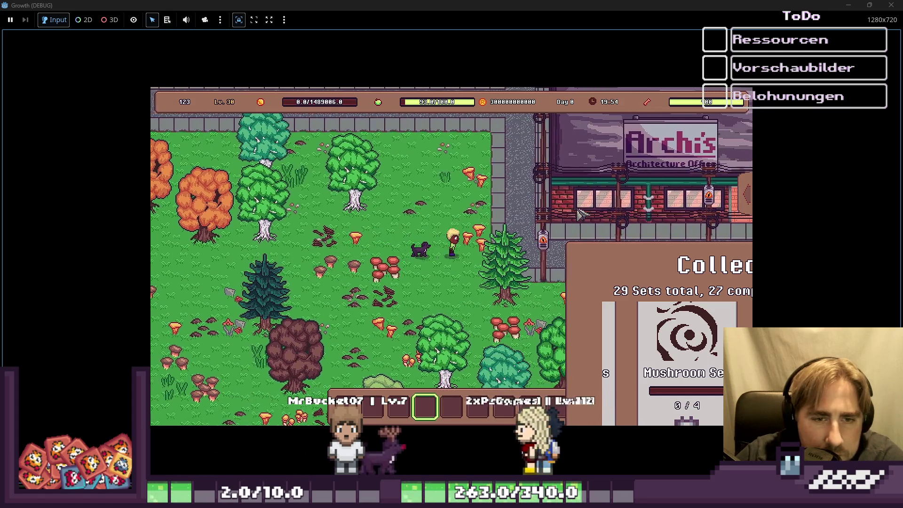
{"action": "key", "text": "d"}
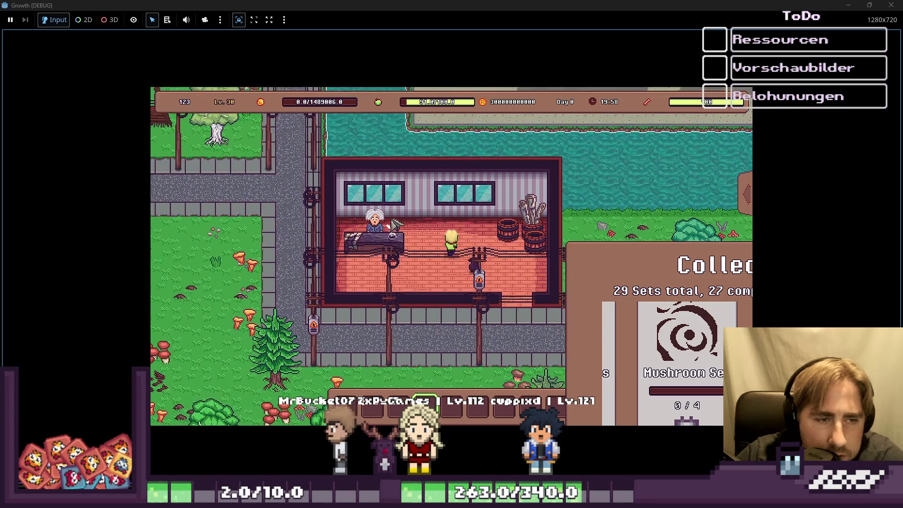
Leave Archi's office and walk past the houses and market stall onto the street.
{"action": "key", "text": "w+a"}
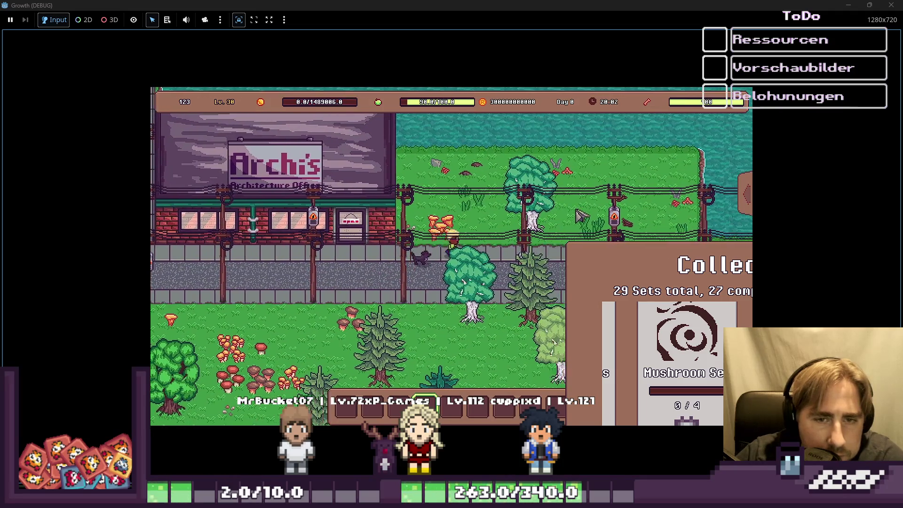
{"action": "key", "text": "w"}
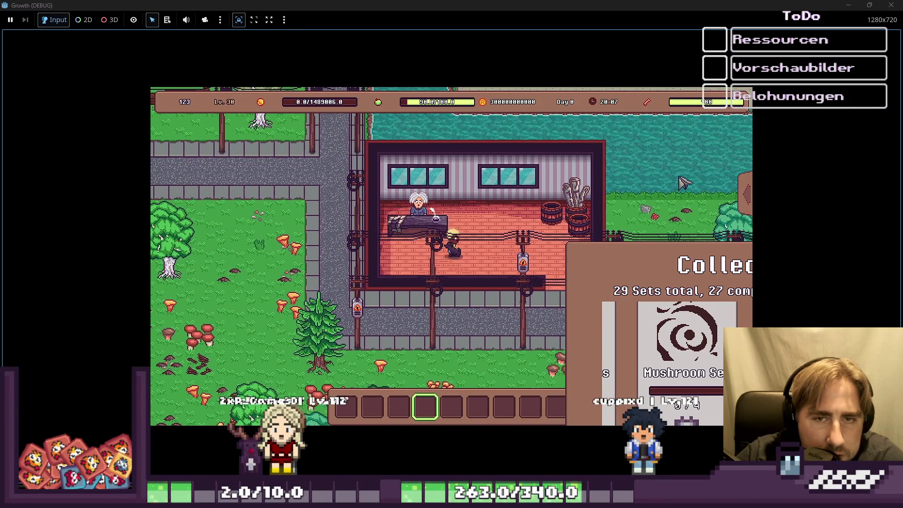
{"action": "key", "text": "d"}
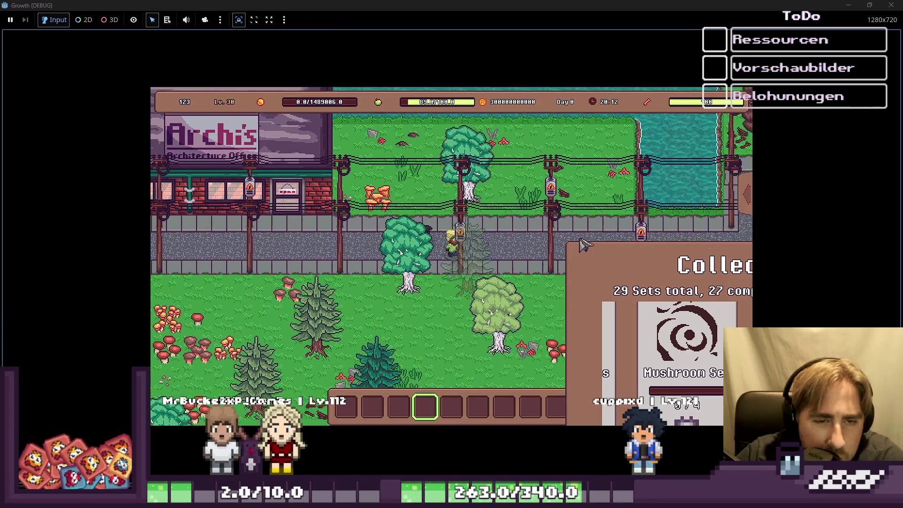
{"action": "key", "text": "d"}
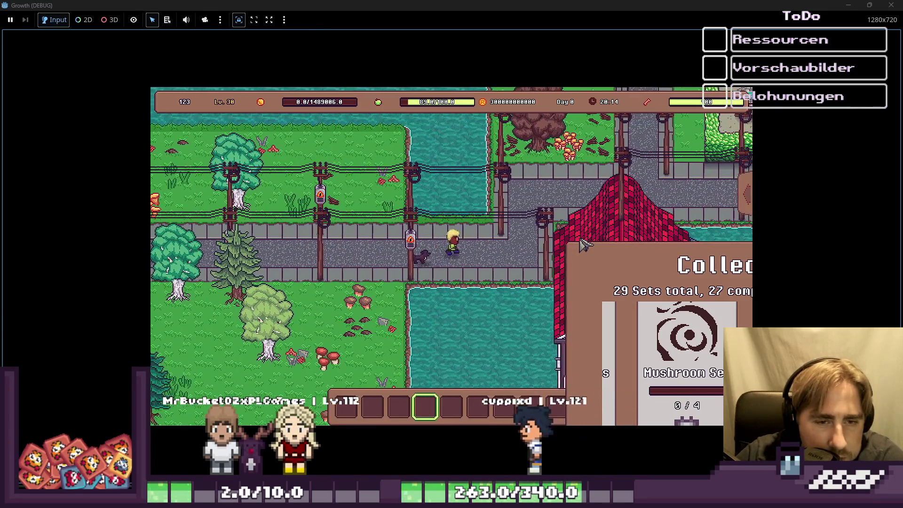
{"action": "key", "text": "w"}
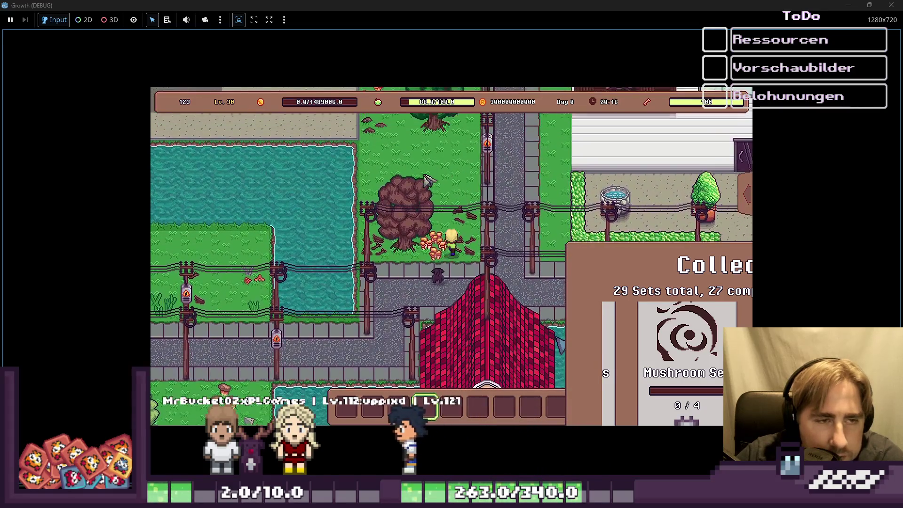
{"action": "key", "text": "w"}
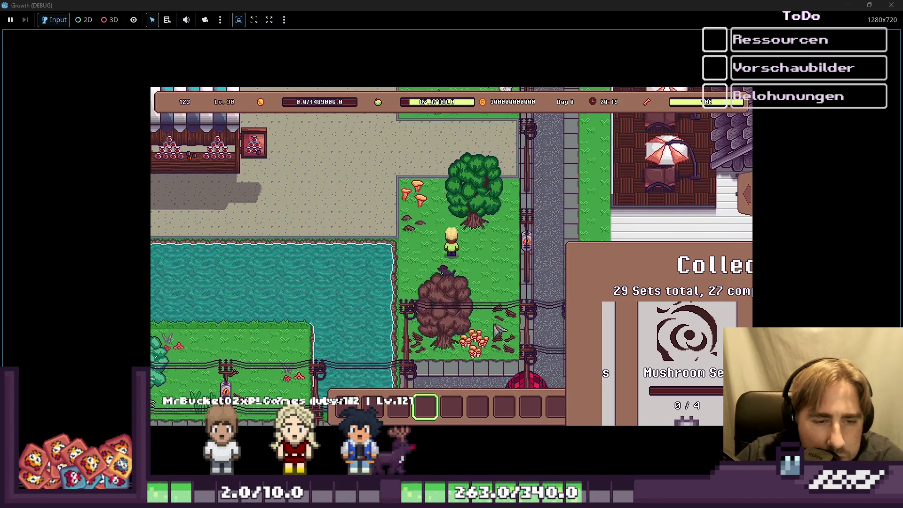
{"action": "key", "text": "w"}
{"action": "key", "text": "a"}
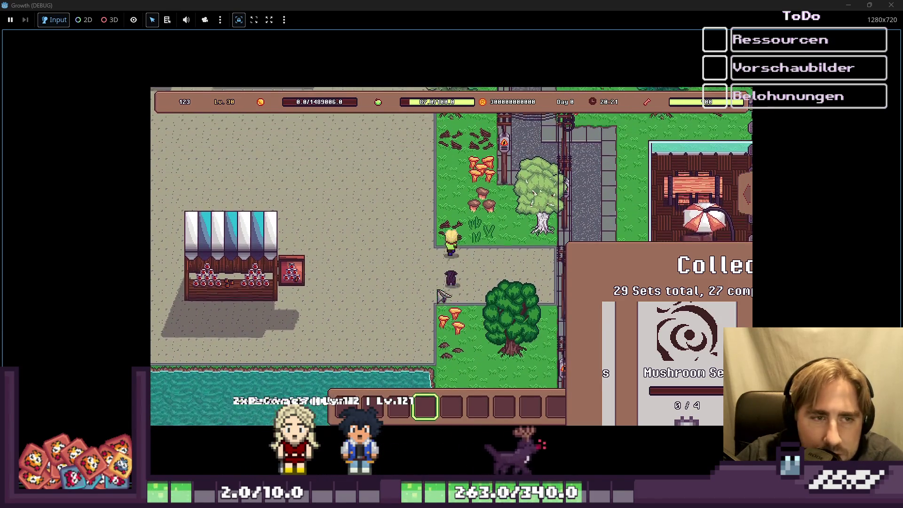
{"action": "key", "text": "w"}
{"action": "key", "text": "d"}
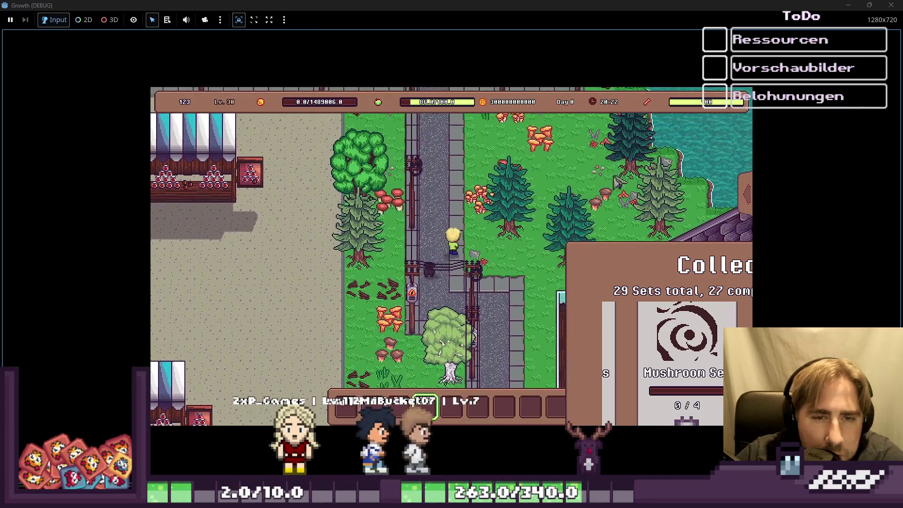
{"action": "key", "text": "w"}
{"action": "key", "text": "d"}
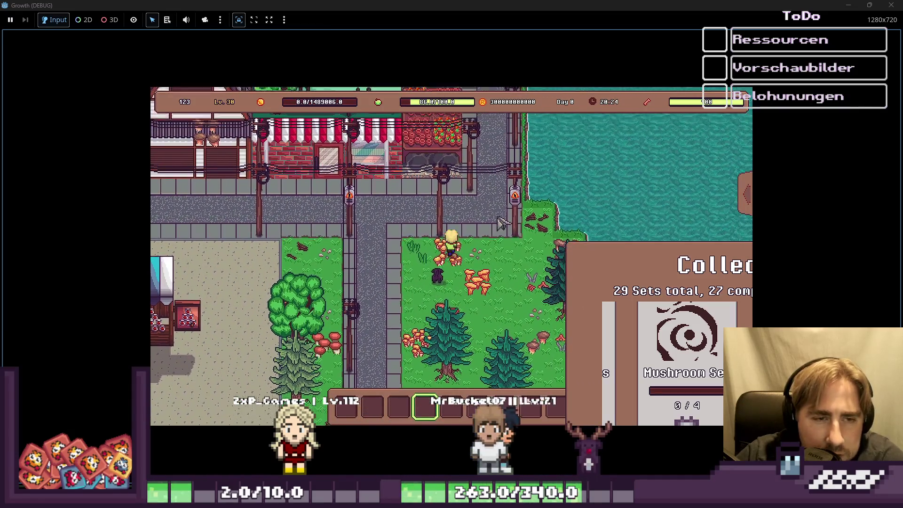
{"action": "key", "text": "w"}
{"action": "key", "text": "a"}
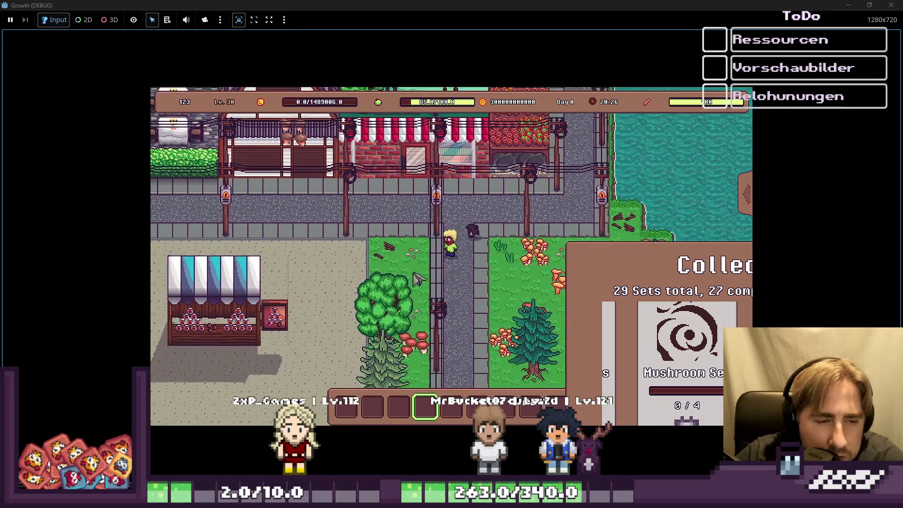
Walk west along the street into Neo's shop, then step back outside.
{"action": "key", "text": "a"}
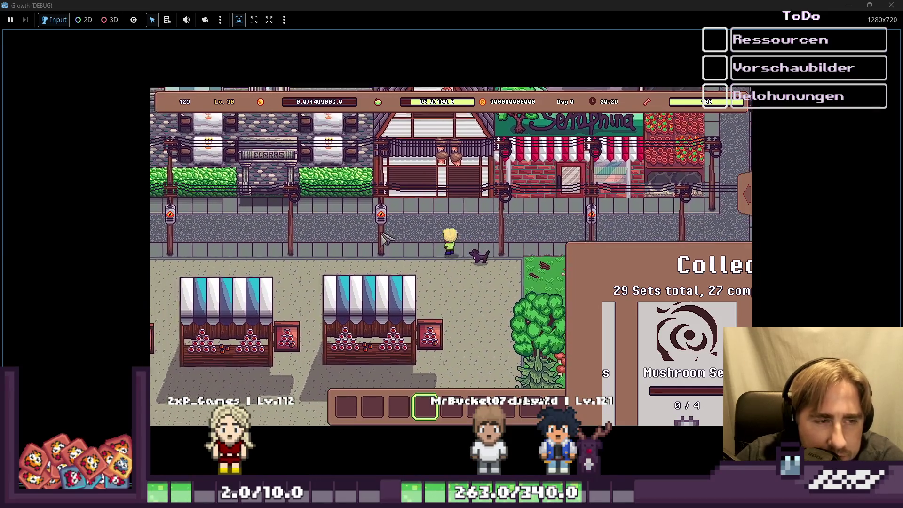
{"action": "key", "text": "a"}
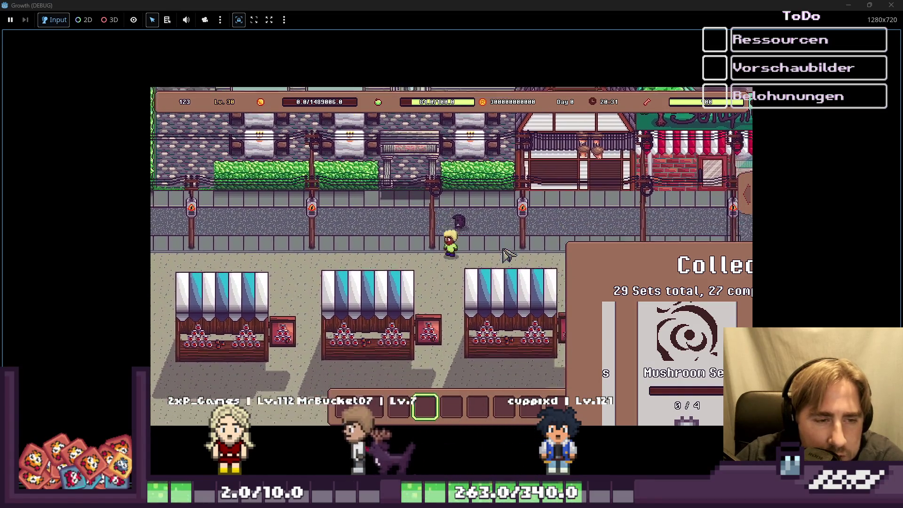
{"action": "key", "text": "a"}
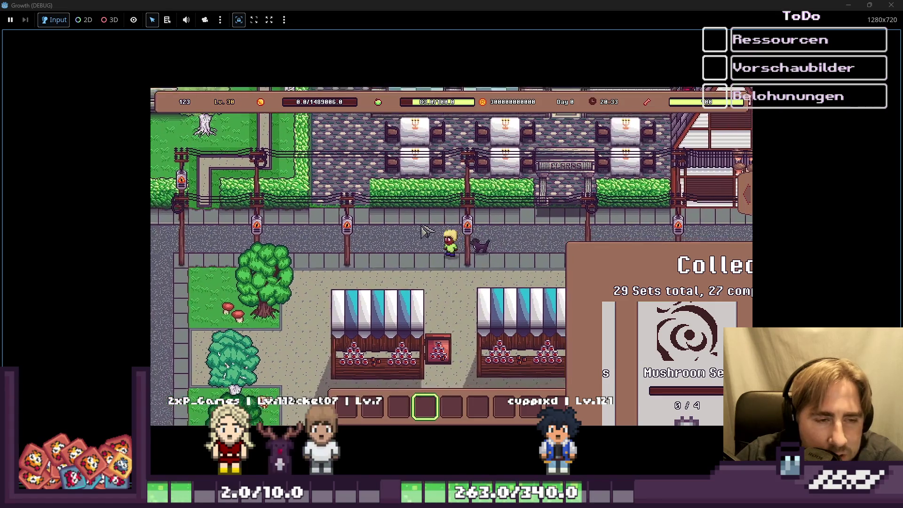
{"action": "key", "text": "a"}
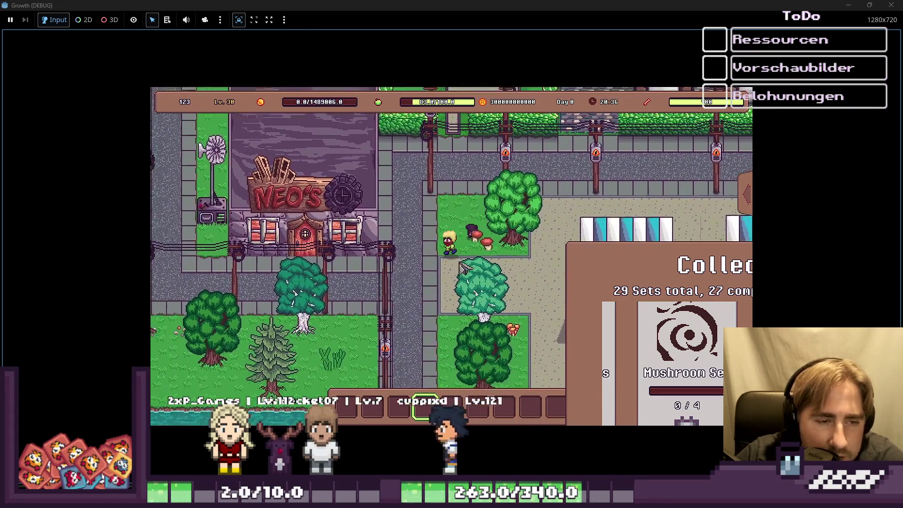
{"action": "key", "text": "s"}
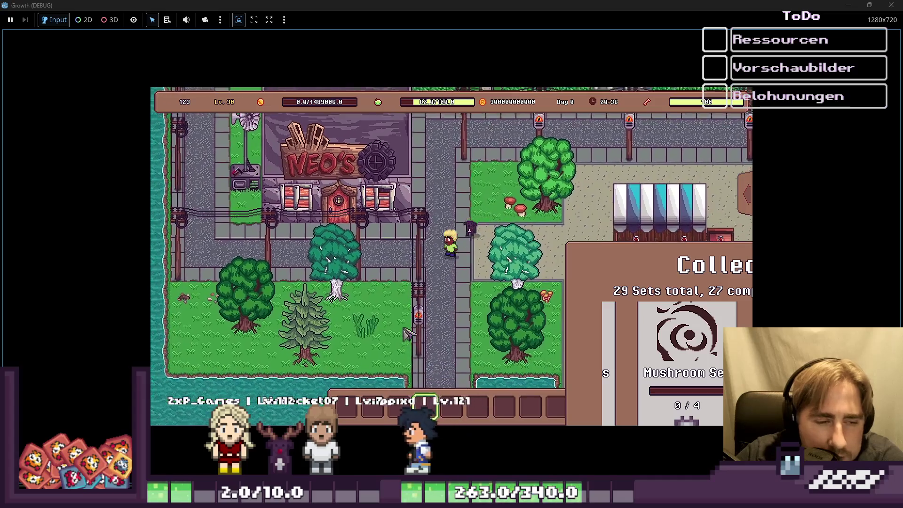
{"action": "key", "text": "a"}
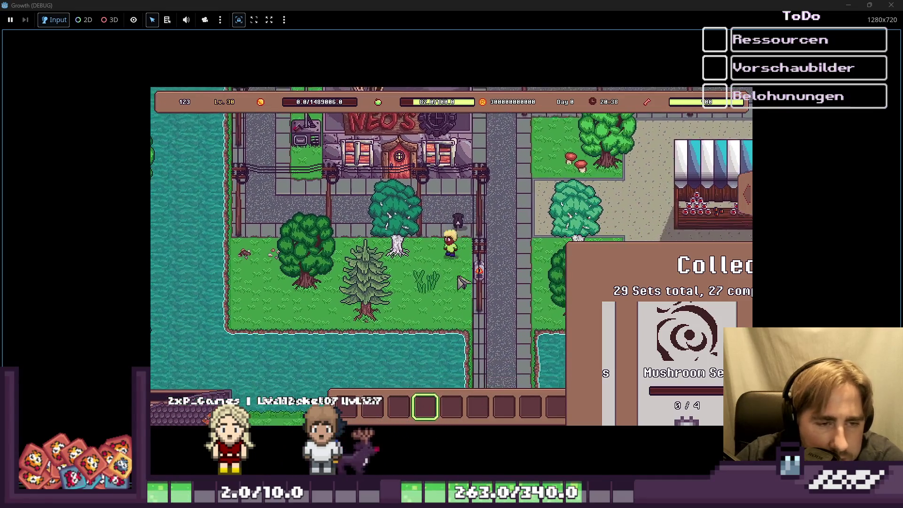
{"action": "key", "text": "a"}
{"action": "key", "text": "w"}
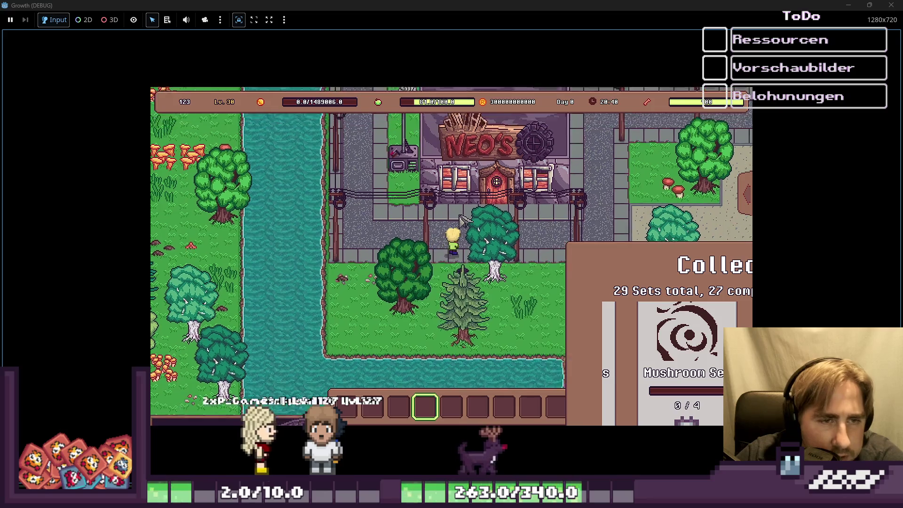
{"action": "key", "text": "d"}
{"action": "key", "text": "w"}
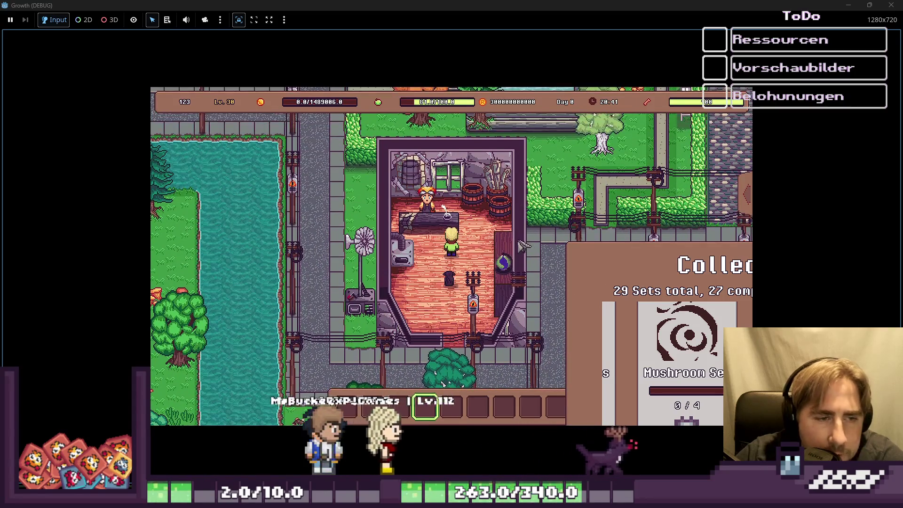
{"action": "key", "text": "d"}
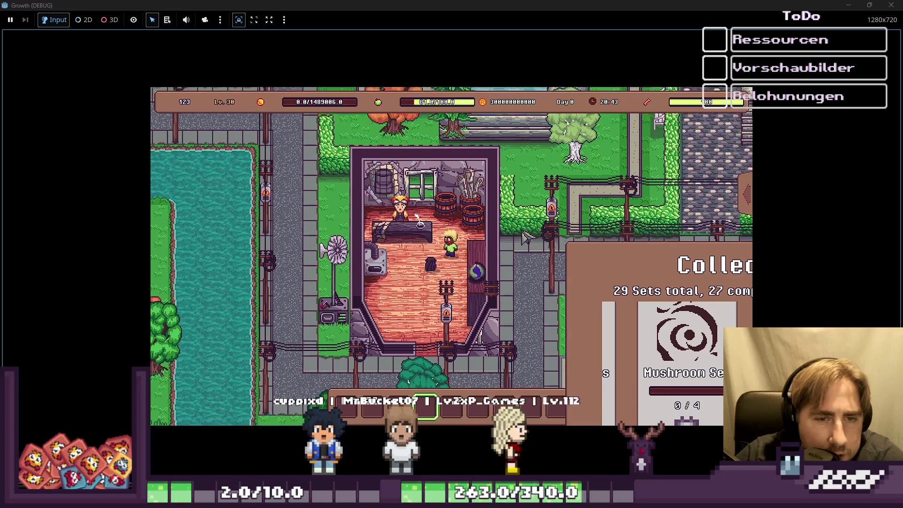
{"action": "key", "text": "s"}
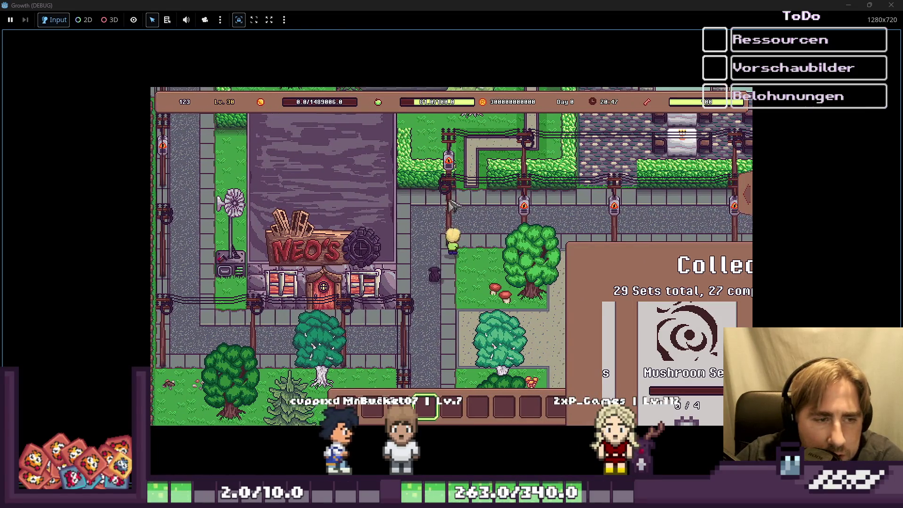
Walk east along the street to the diner, enter it and come back out.
{"action": "key", "text": "w"}
{"action": "key", "text": "d"}
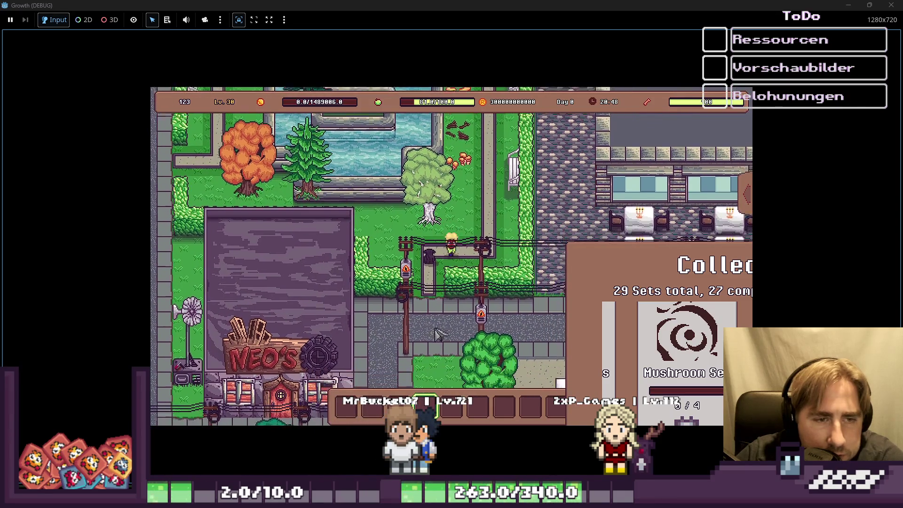
{"action": "key", "text": "d"}
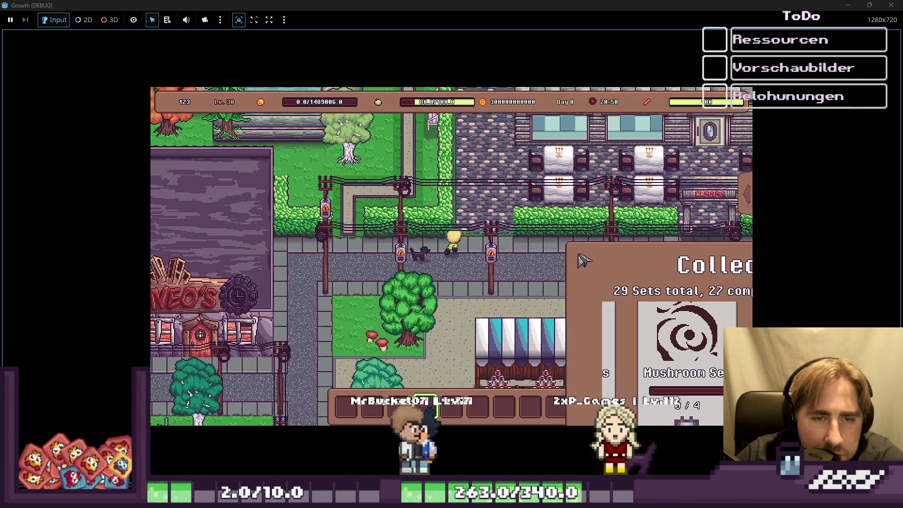
{"action": "key", "text": "d"}
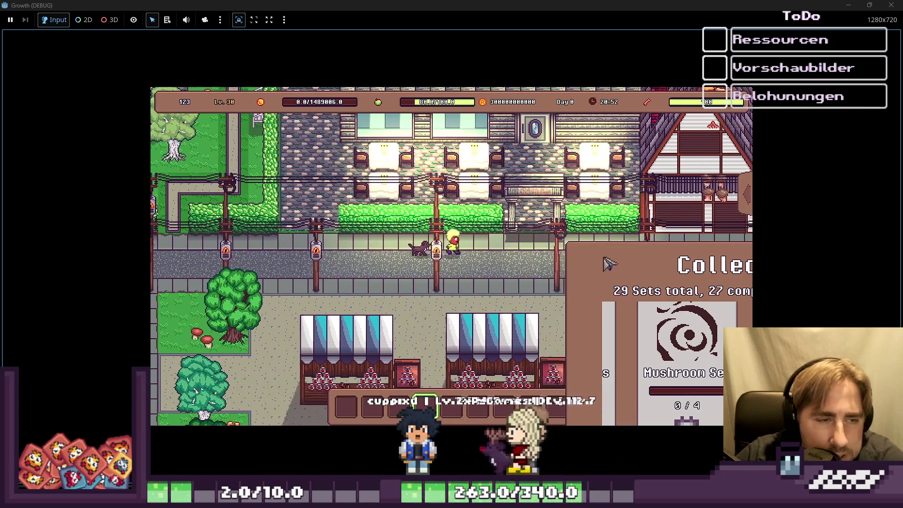
{"action": "key", "text": "d"}
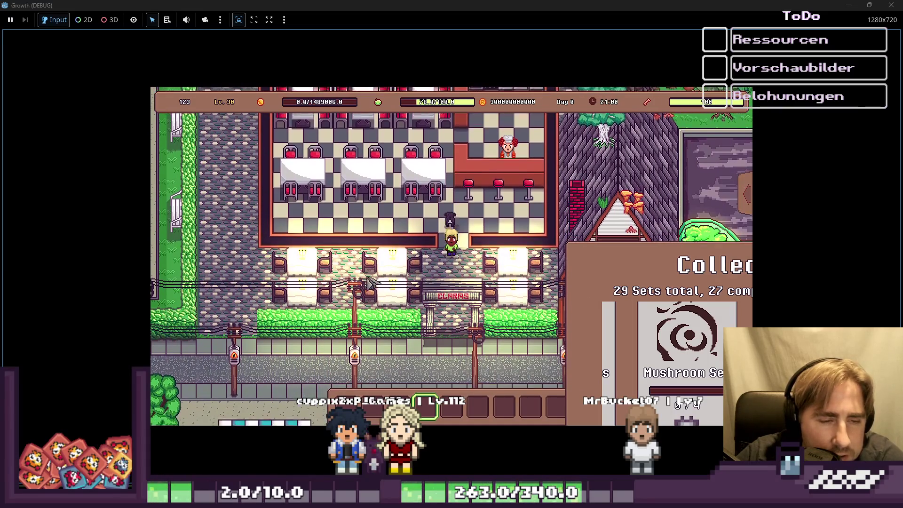
{"action": "key", "text": "w"}
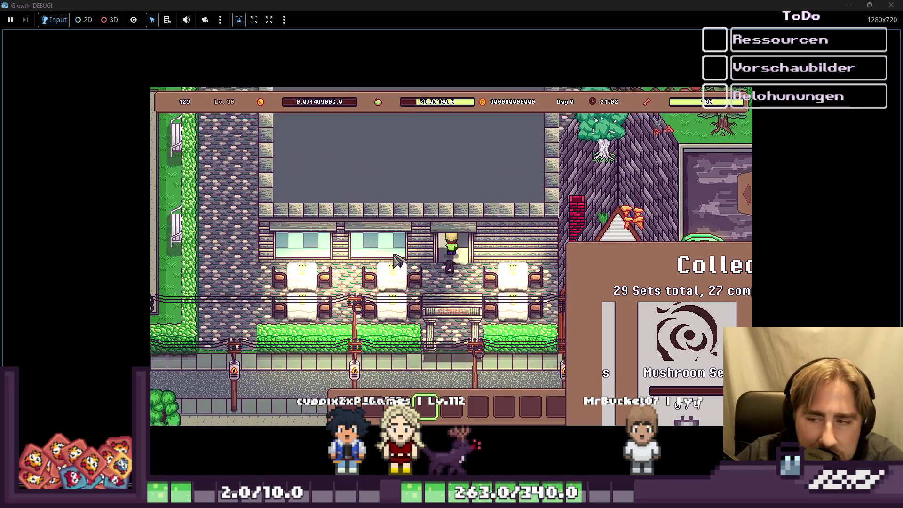
{"action": "key", "text": "s"}
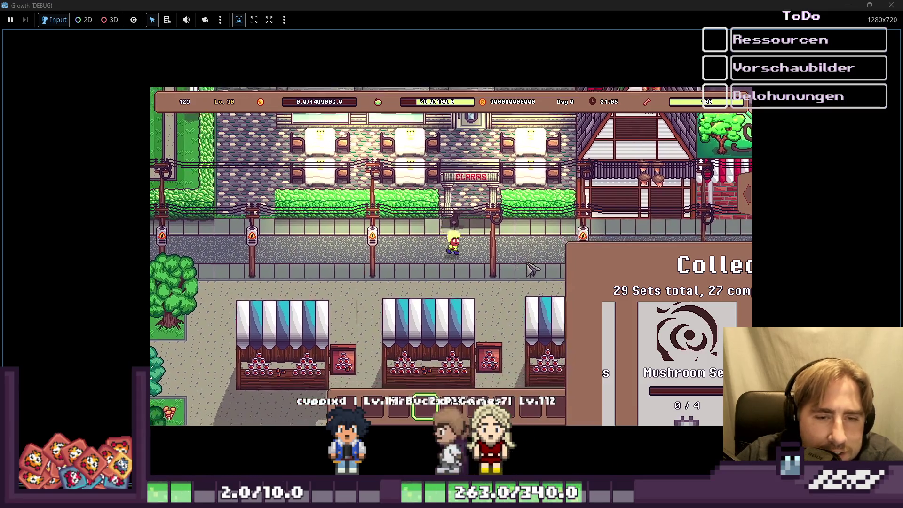
Walk east to the Seraphina shop, step inside, exit, and stop outside it.
{"action": "key", "text": "d"}
{"action": "key", "text": "w"}
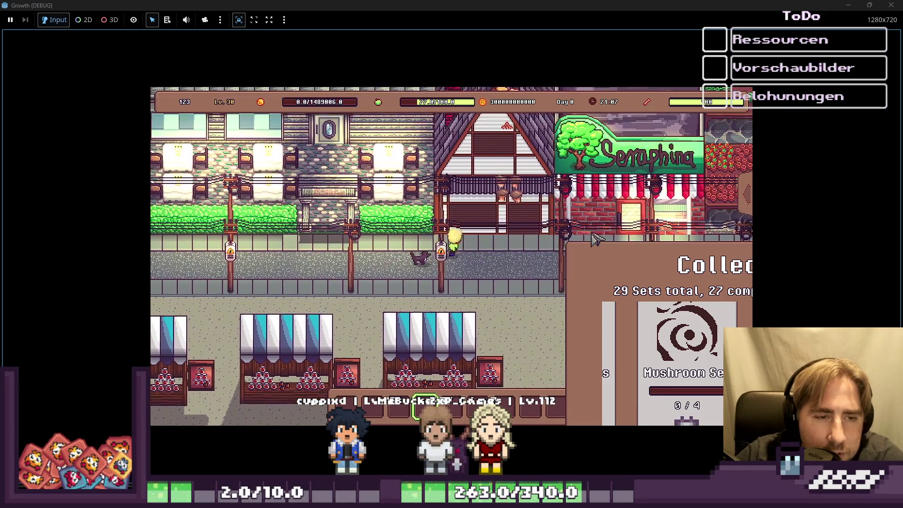
{"action": "key", "text": "w"}
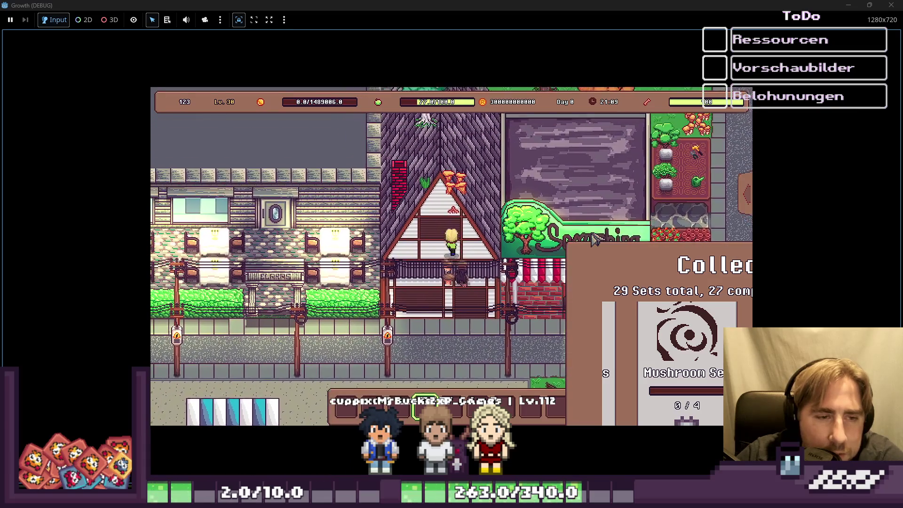
{"action": "key", "text": "w"}
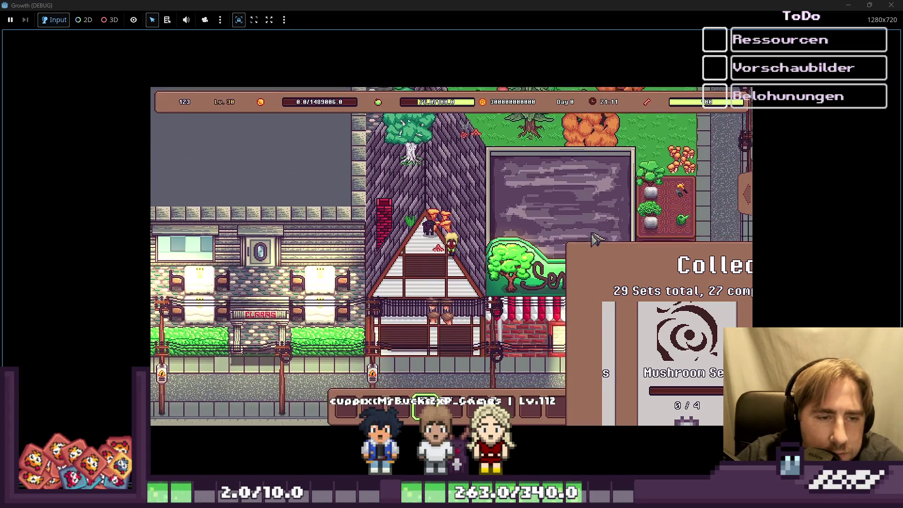
{"action": "key", "text": "s"}
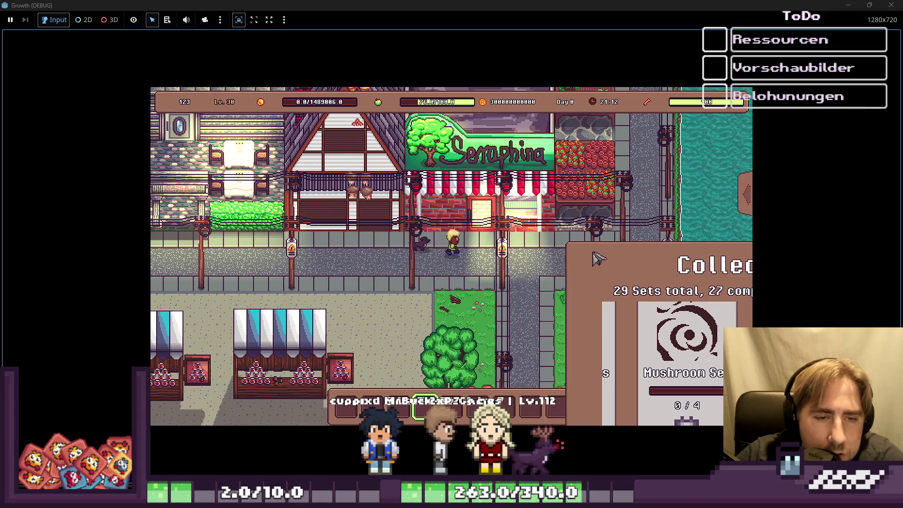
{"action": "key", "text": "w"}
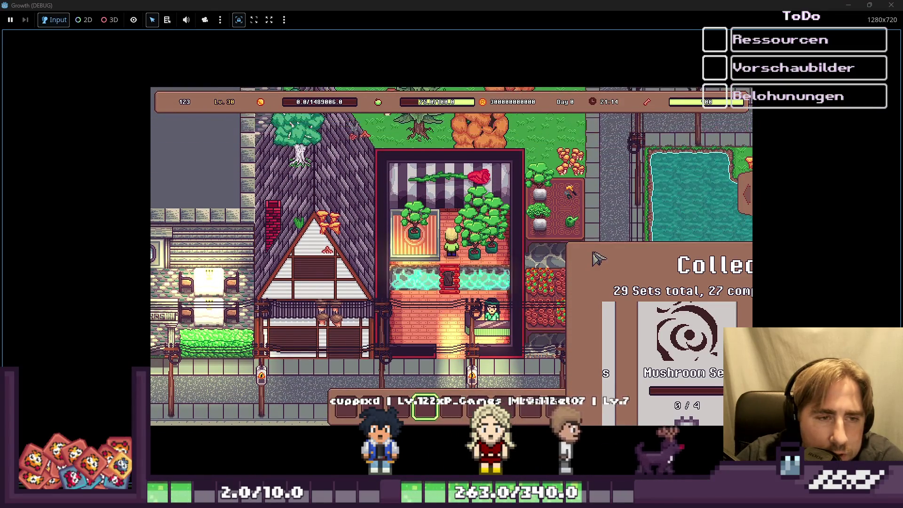
{"action": "key", "text": "s"}
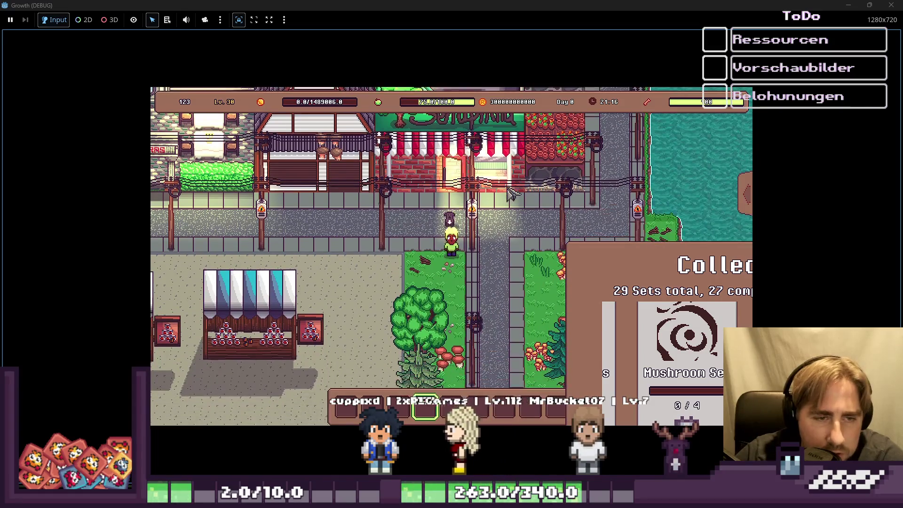
{"action": "key", "text": "w"}
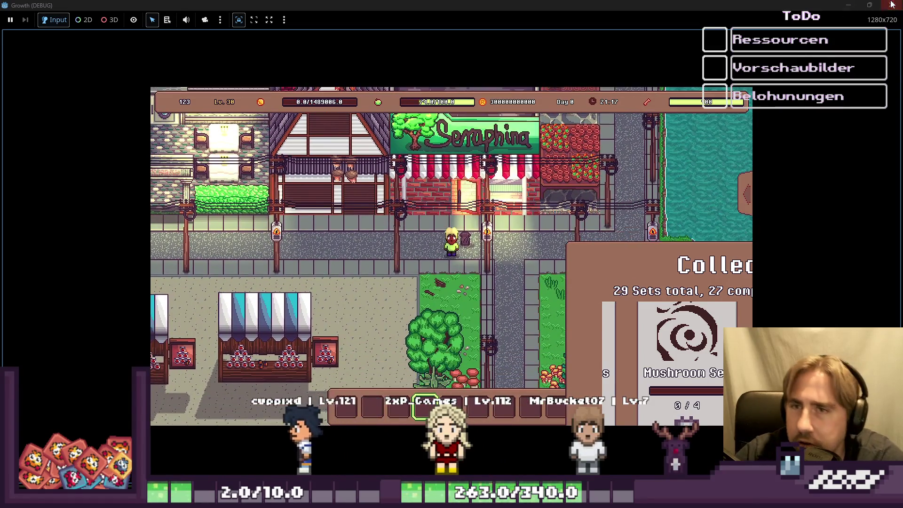
Close the Growth (DEBUG) game, select the world root node, and switch to growth_quests.ods.
{"action": "left_click", "coordinate": [892, 4]}
{"action": "left_click", "coordinate": [499, 188]}
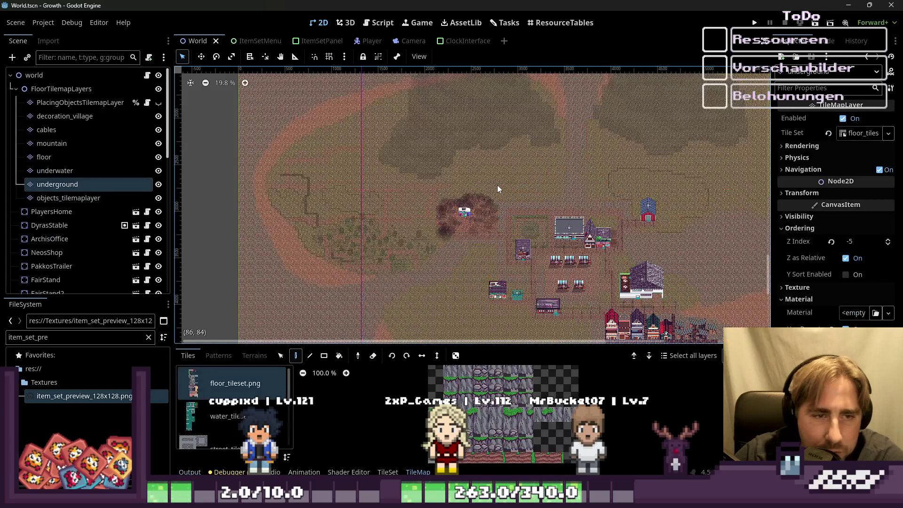
{"action": "left_click", "coordinate": [64, 115]}
{"action": "left_click", "coordinate": [62, 89]}
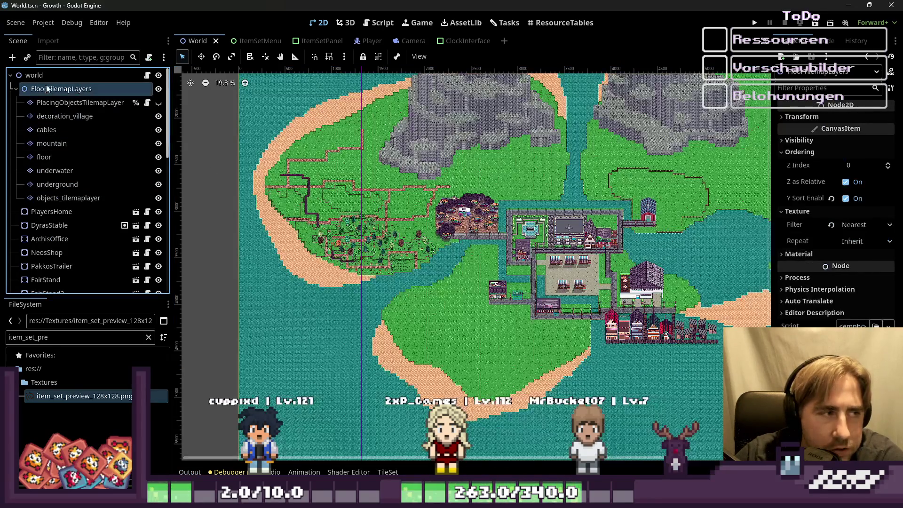
{"action": "left_click", "coordinate": [34, 75]}
{"action": "scroll", "coordinate": [446, 271], "scroll_direction": "down", "scroll_amount": 1}
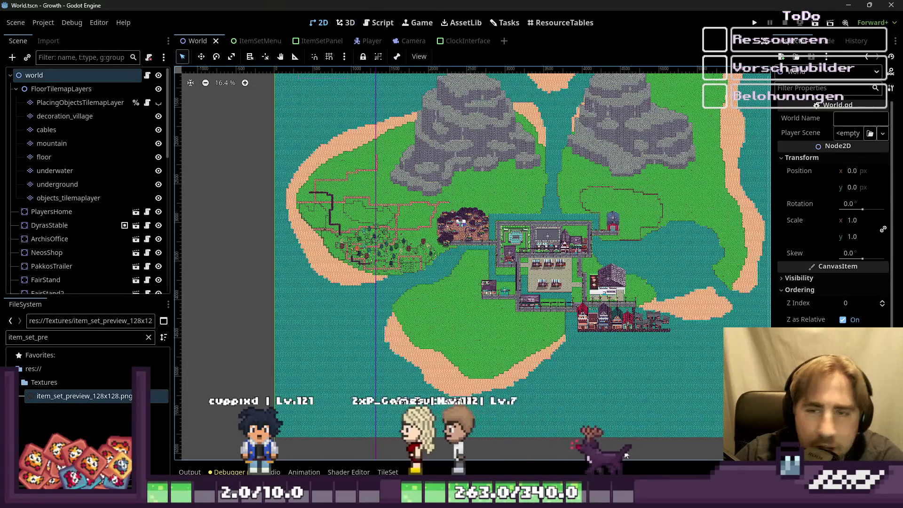
{"action": "key", "text": "alt+Tab"}
Delete the duplicate Kob entry from cell C33 of the leftover fish list.
{"action": "scroll", "coordinate": [489, 277], "scroll_direction": "down", "scroll_amount": 5}
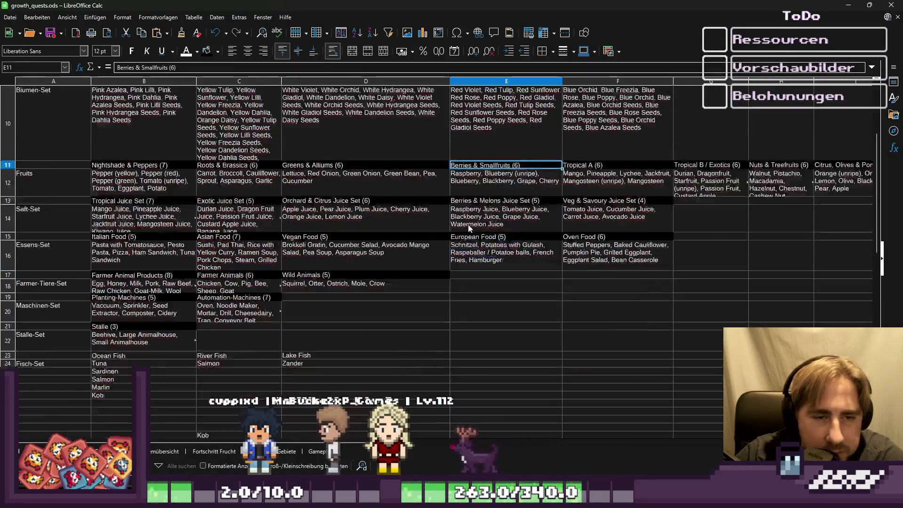
{"action": "left_click", "coordinate": [433, 284]}
{"action": "left_click", "coordinate": [237, 233]}
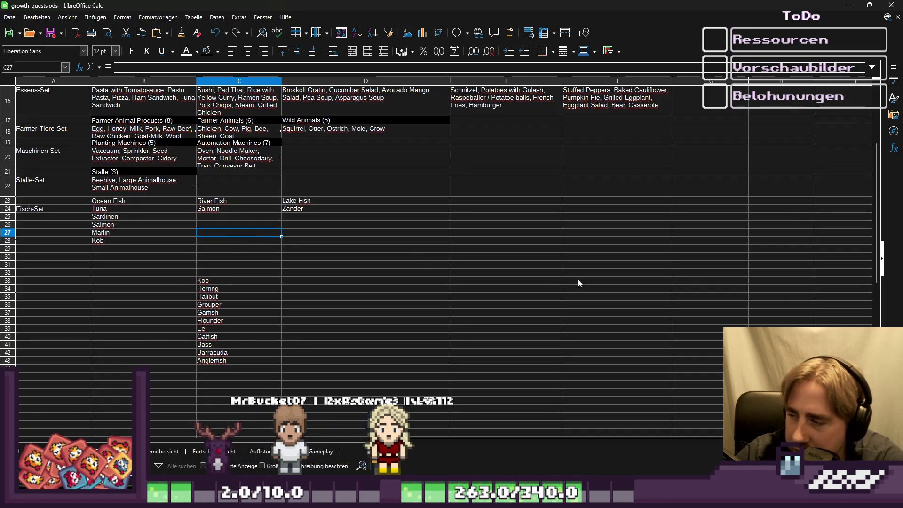
{"action": "left_click_drag", "start_coordinate": [235, 184], "coordinate": [234, 302]}
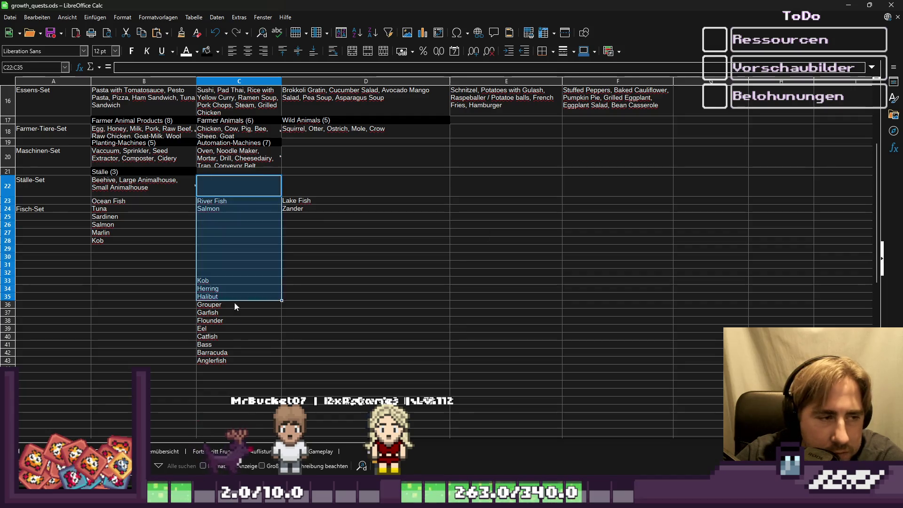
{"action": "left_click", "coordinate": [564, 312]}
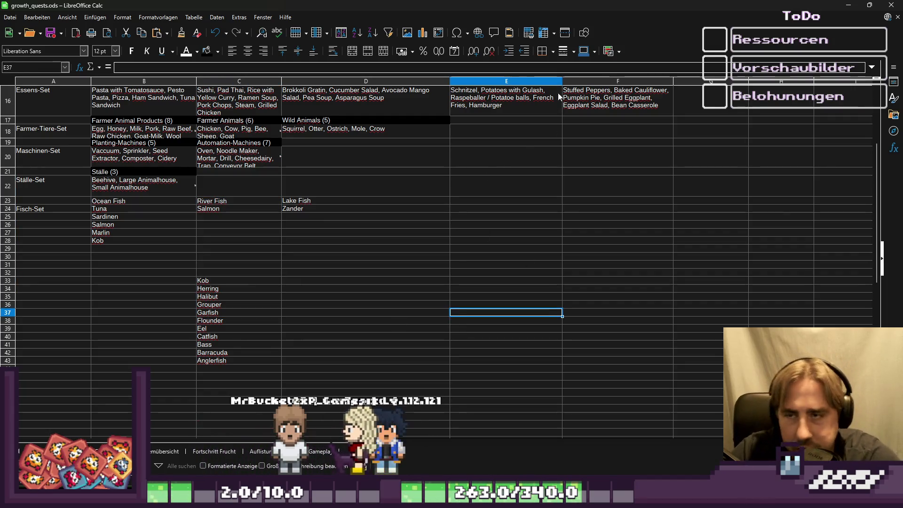
{"action": "left_click", "coordinate": [210, 215]}
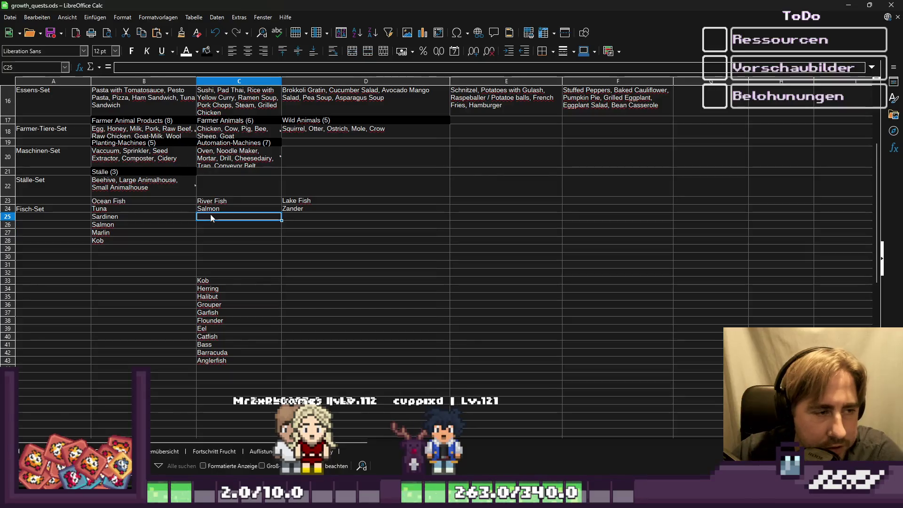
{"action": "left_click", "coordinate": [221, 286]}
{"action": "key", "text": "Up"}
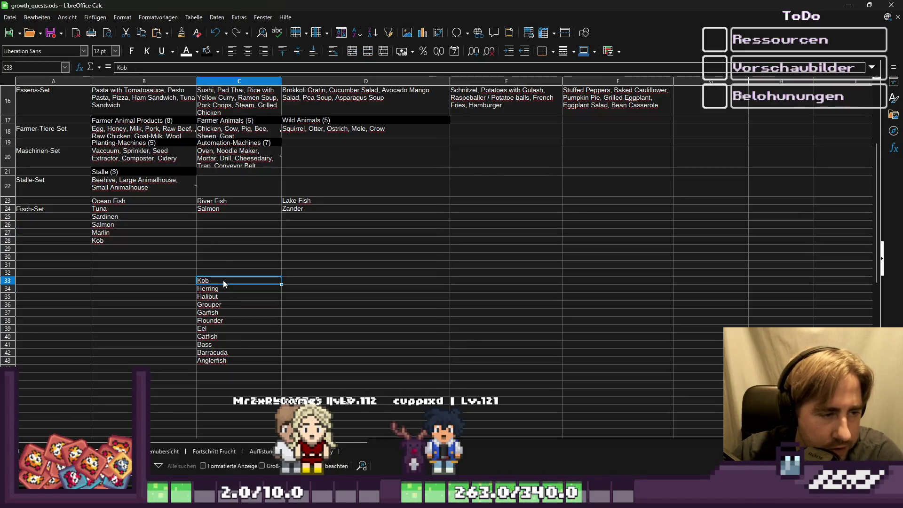
{"action": "key", "text": "Delete"}
{"action": "key", "text": "Down"}
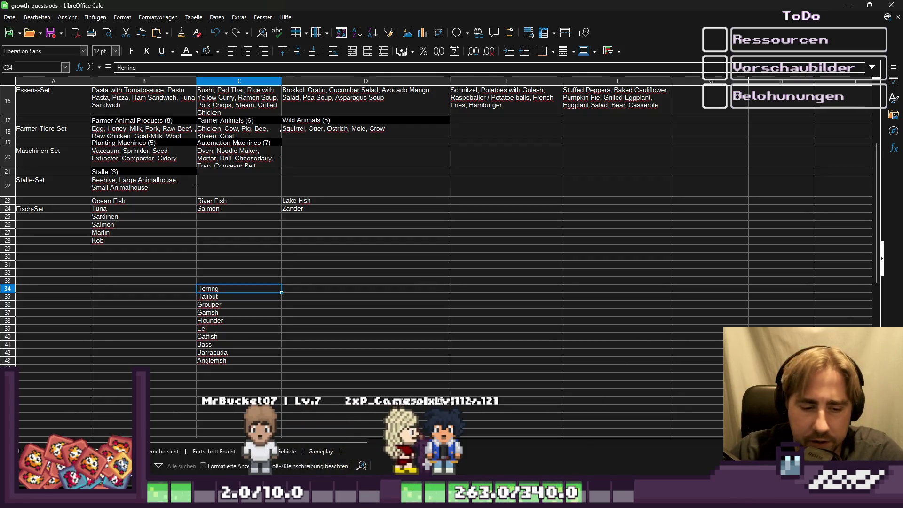
{"action": "left_click", "coordinate": [583, 316]}
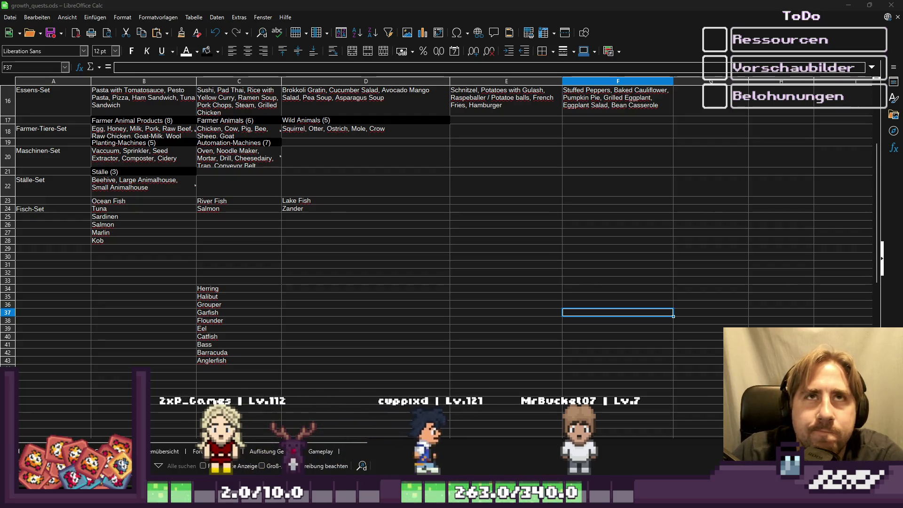
Enter Heringe in B29 under Kob and delete Herring from C34.
{"action": "left_click", "coordinate": [120, 209]}
{"action": "left_click", "coordinate": [120, 249]}
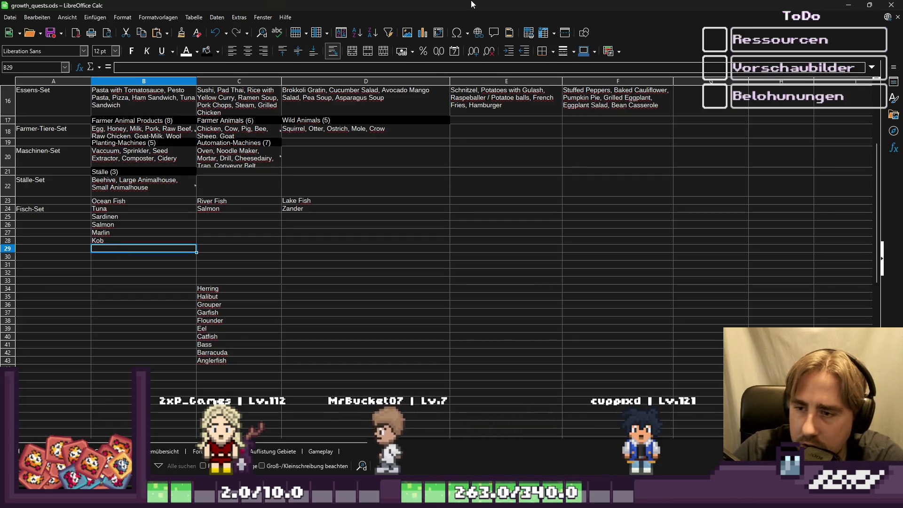
{"action": "type", "text": "Heringe"}
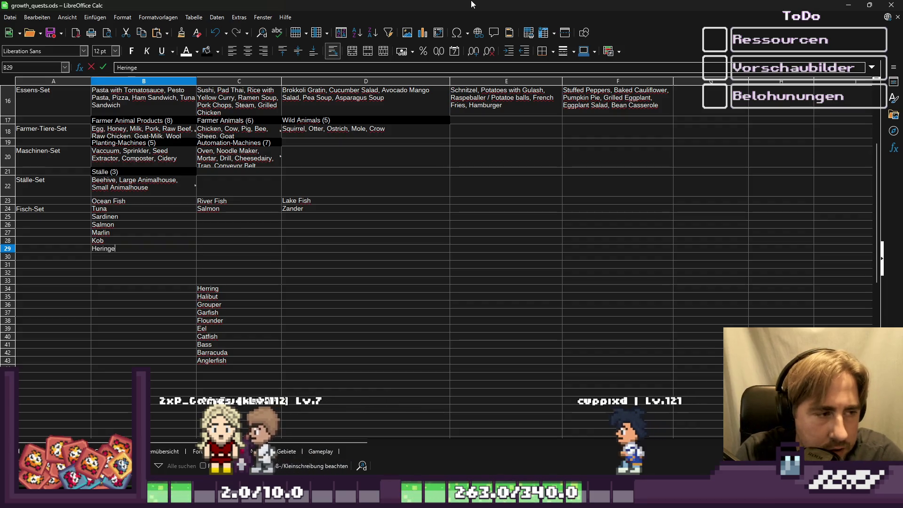
{"action": "key", "text": "Return"}
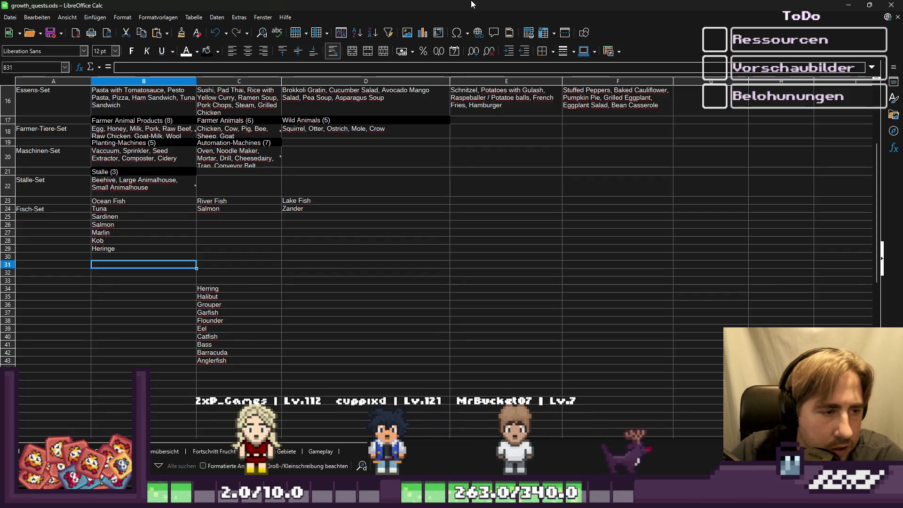
{"action": "key", "text": "Right"}
{"action": "key", "text": "Down"}
{"action": "key", "text": "Down"}
{"action": "key", "text": "Down"}
{"action": "key", "text": "Delete"}
{"action": "key", "text": "Left"}
{"action": "key", "text": "Up"}
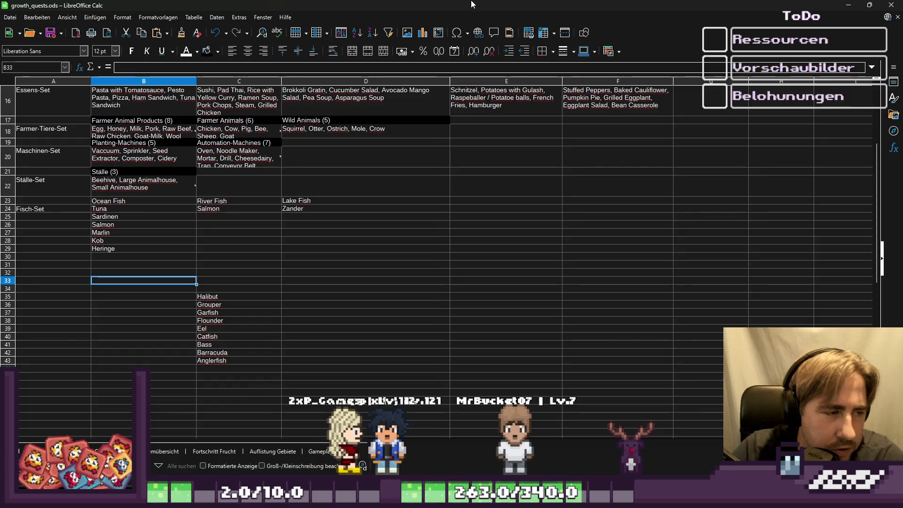
{"action": "key", "text": "Up"}
{"action": "key", "text": "Up"}
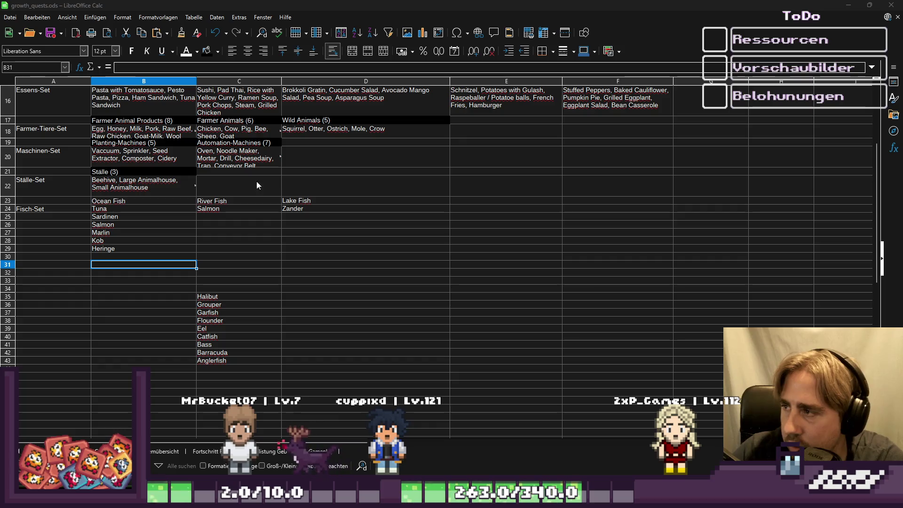
Copy Halibut from C35 into B30 below Heringe, then delete it from column C.
{"action": "left_click", "coordinate": [222, 296]}
{"action": "key", "text": "ctrl+c"}
{"action": "key", "text": "Up"}
{"action": "key", "text": "Up"}
{"action": "key", "text": "Up"}
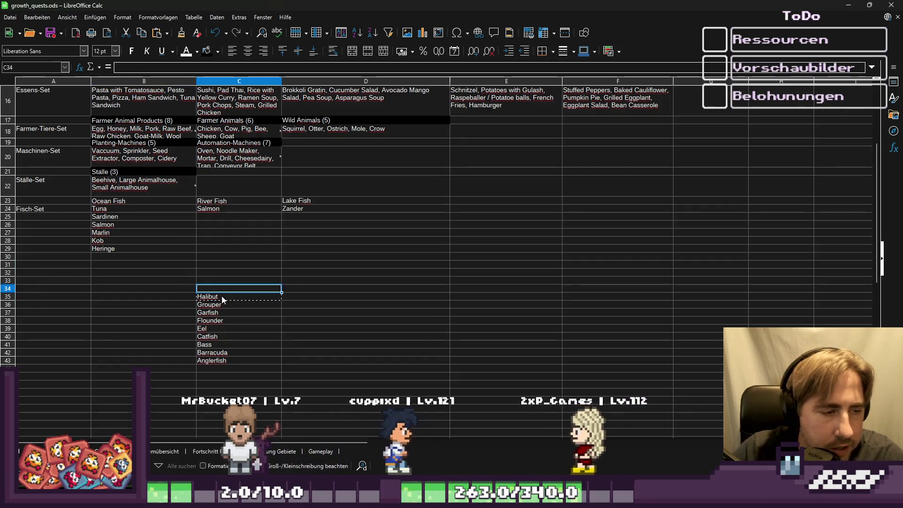
{"action": "key", "text": "Left"}
{"action": "key", "text": "Up"}
{"action": "key", "text": "Up"}
{"action": "key", "text": "Return"}
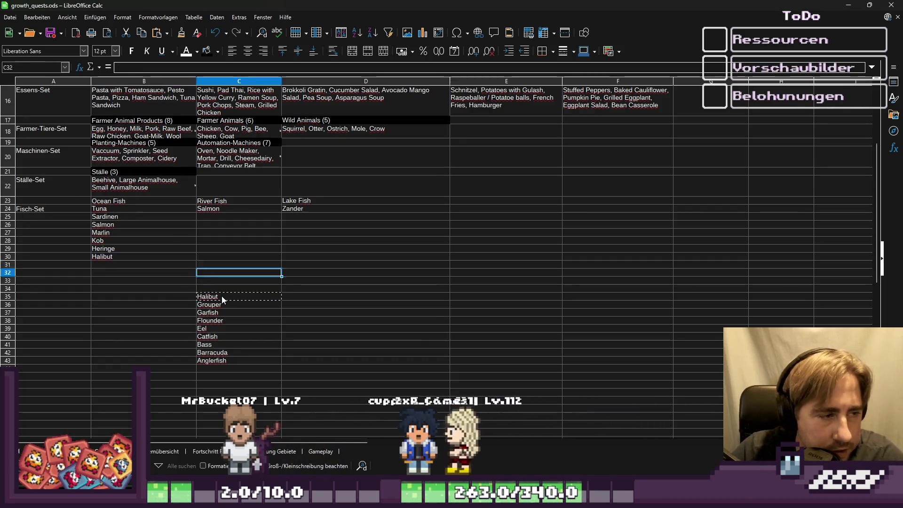
{"action": "left_click", "coordinate": [221, 297]}
{"action": "key", "text": "Delete"}
{"action": "key", "text": "Down"}
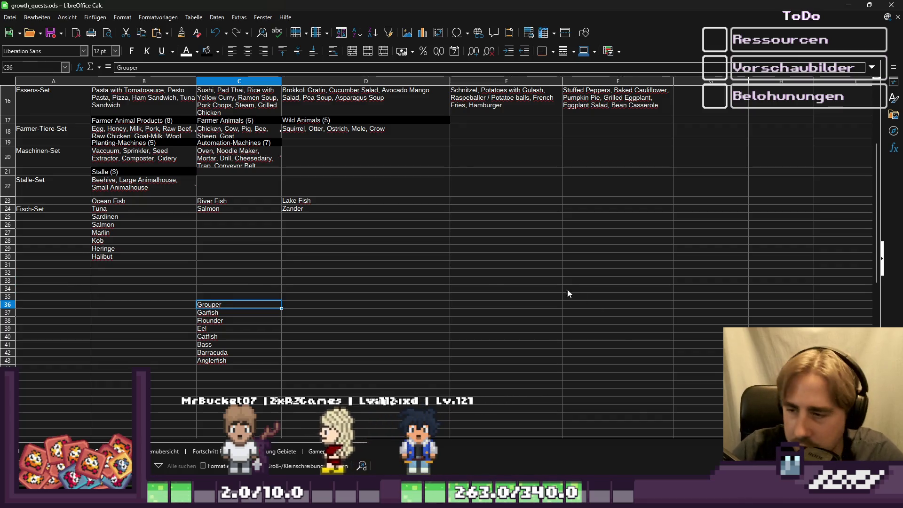
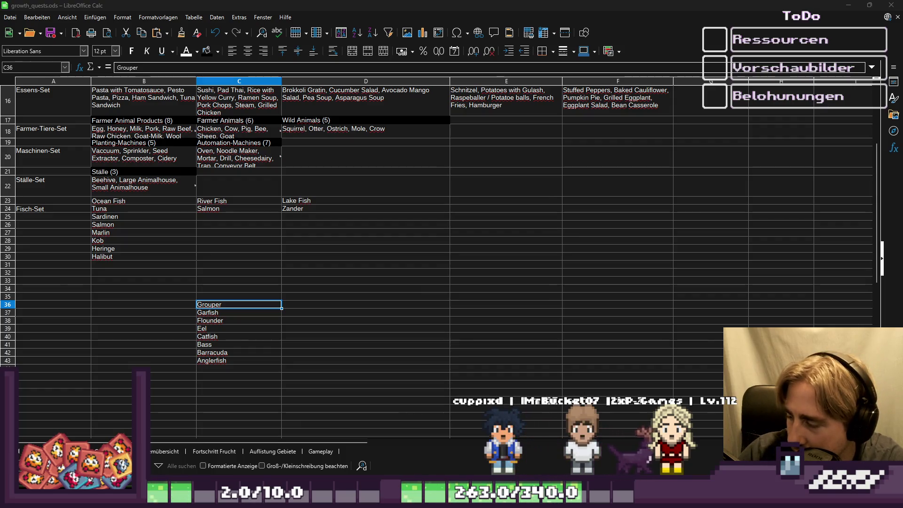
Move Grouper from the unsorted list into Ocean Fish below Halibut.
{"action": "left_click", "coordinate": [310, 266]}
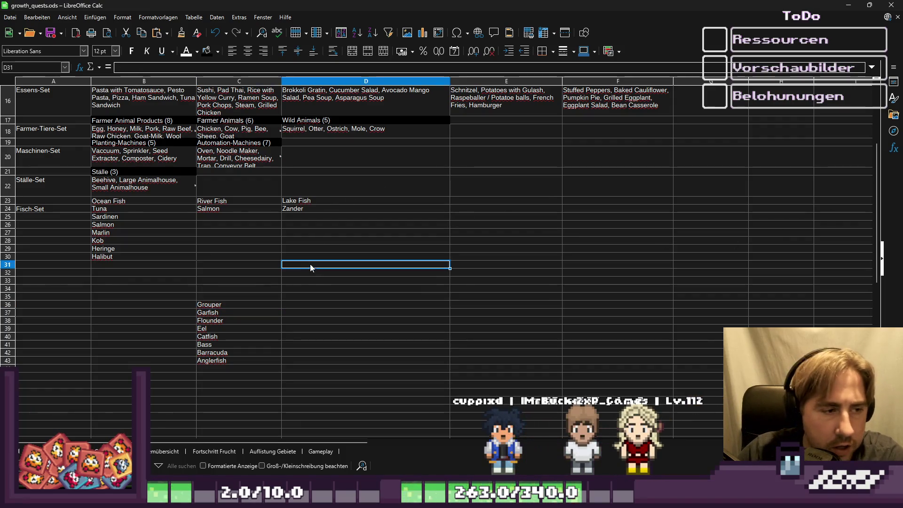
{"action": "left_click", "coordinate": [228, 306]}
{"action": "key", "text": "ctrl+c"}
{"action": "key", "text": "Up"}
{"action": "key", "text": "Up"}
{"action": "key", "text": "Up"}
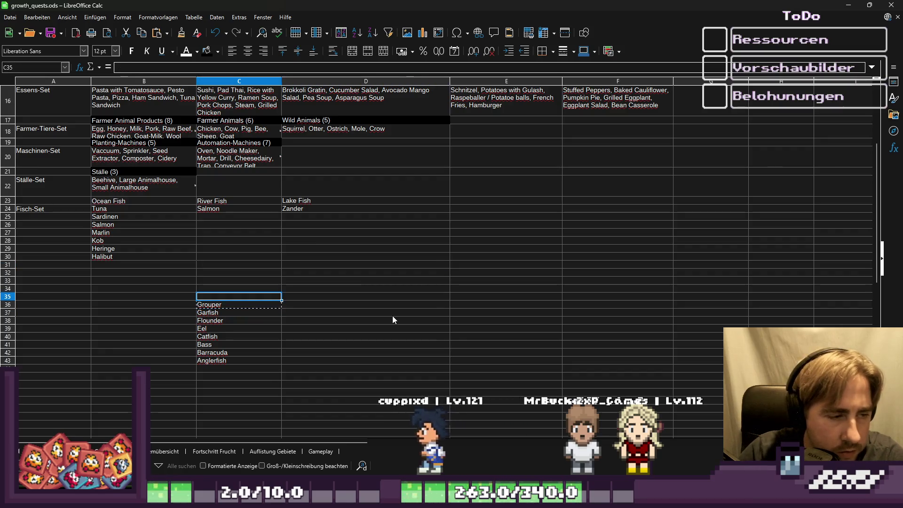
{"action": "key", "text": "Up"}
{"action": "key", "text": "Left"}
{"action": "key", "text": "Return"}
{"action": "key", "text": "Right"}
{"action": "key", "text": "Down"}
{"action": "key", "text": "Down"}
{"action": "key", "text": "Down"}
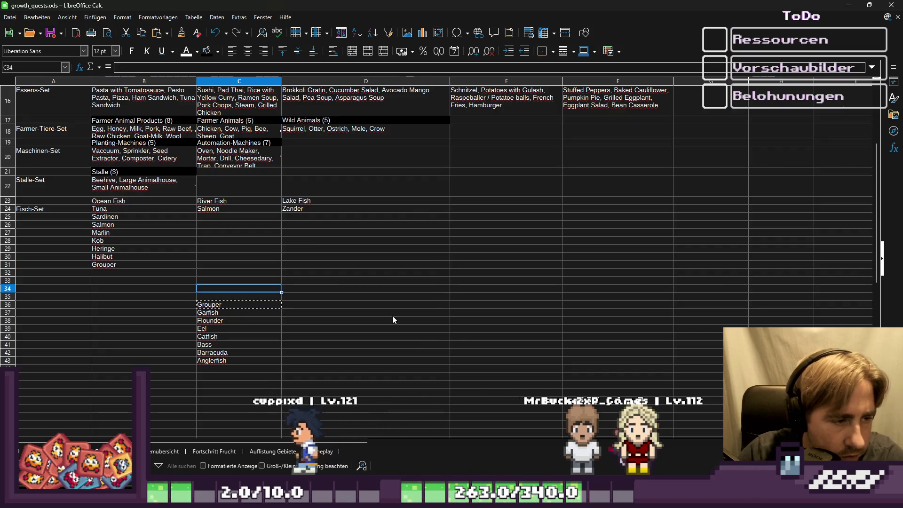
{"action": "key", "text": "Delete"}
Move Garfish into Ocean Fish below Grouper and clear it from the unsorted list.
{"action": "key", "text": "Down"}
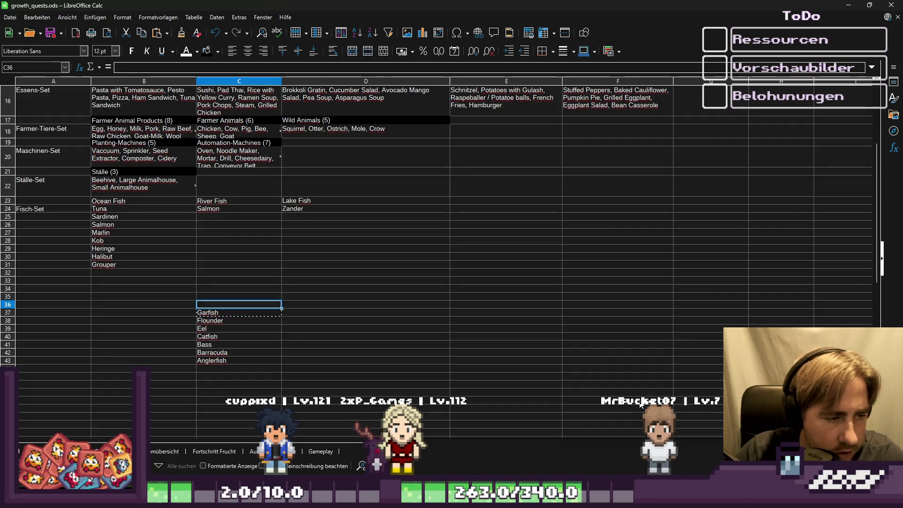
{"action": "key", "text": "Left"}
{"action": "key", "text": "Up"}
{"action": "key", "text": "ctrl+v"}
{"action": "key", "text": "Right"}
{"action": "key", "text": "Down"}
{"action": "key", "text": "Down"}
{"action": "key", "text": "Down"}
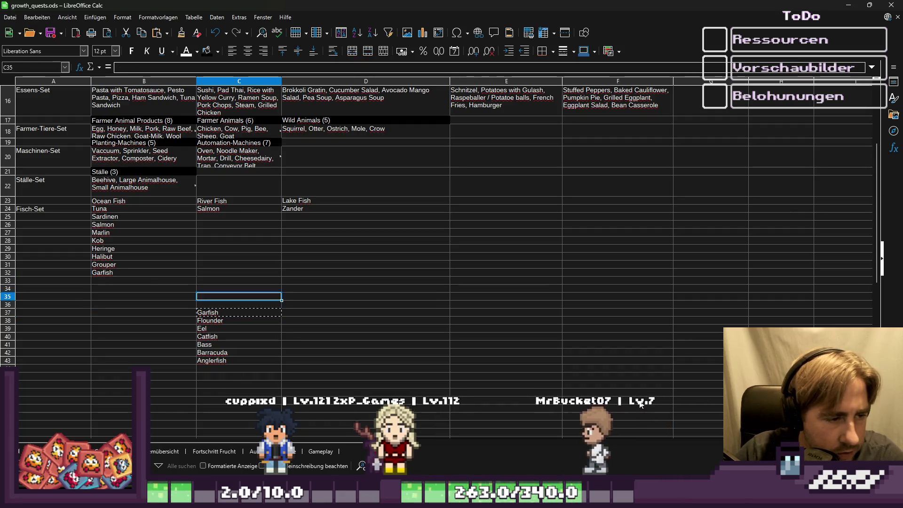
{"action": "key", "text": "Delete"}
{"action": "key", "text": "Down"}
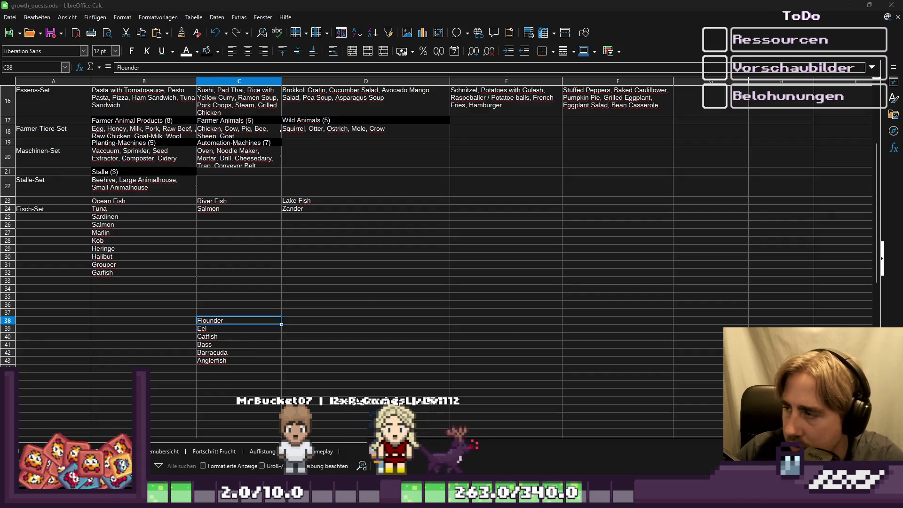
Add Aal below Zander in Lake Fish and Flunder below Garfish in Ocean Fish.
{"action": "left_click", "coordinate": [350, 215]}
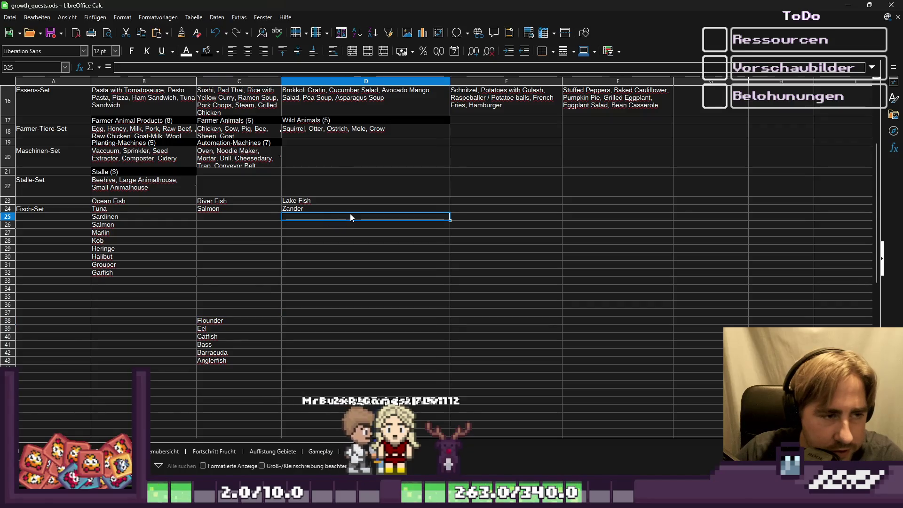
{"action": "type", "text": "Aal"}
{"action": "key", "text": "Return"}
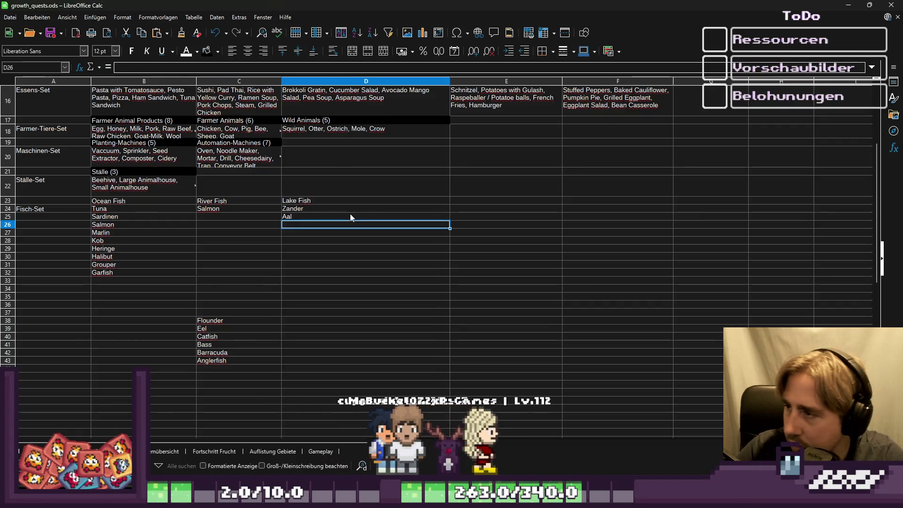
{"action": "key", "text": "Left"}
{"action": "key", "text": "Left"}
{"action": "key", "text": "Down"}
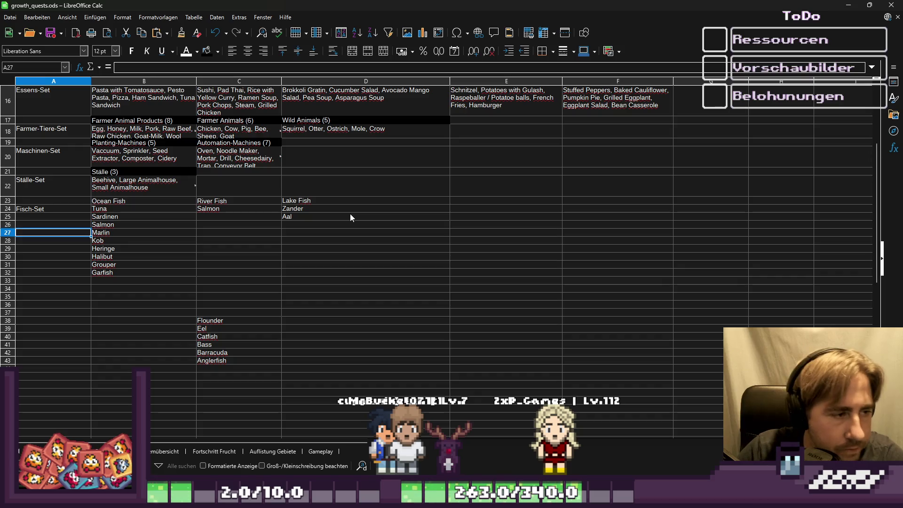
{"action": "key", "text": "ctrl+Down"}
{"action": "key", "text": "Down"}
{"action": "type", "text": "Flunder"}
{"action": "key", "text": "Return"}
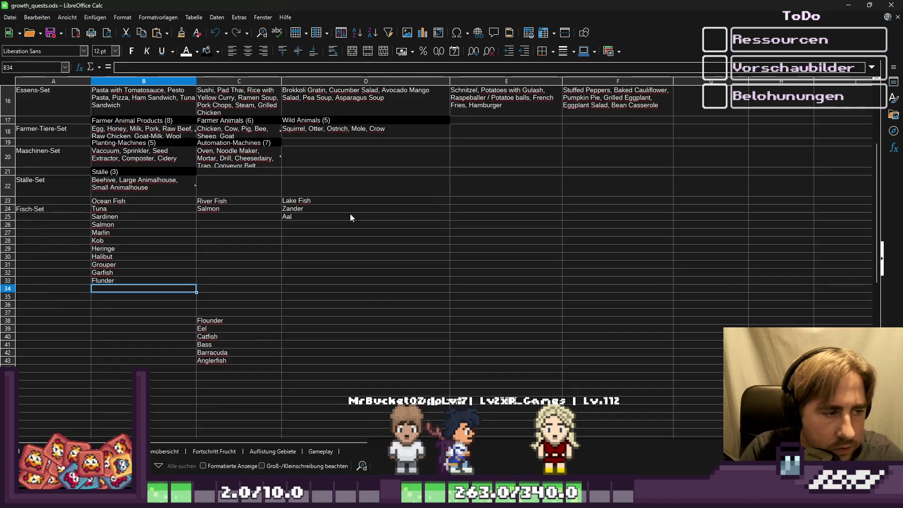
Clear Flounder and Eel from the unsorted list.
{"action": "key", "text": "Right"}
{"action": "key", "text": "Down"}
{"action": "key", "text": "Down"}
{"action": "key", "text": "Down"}
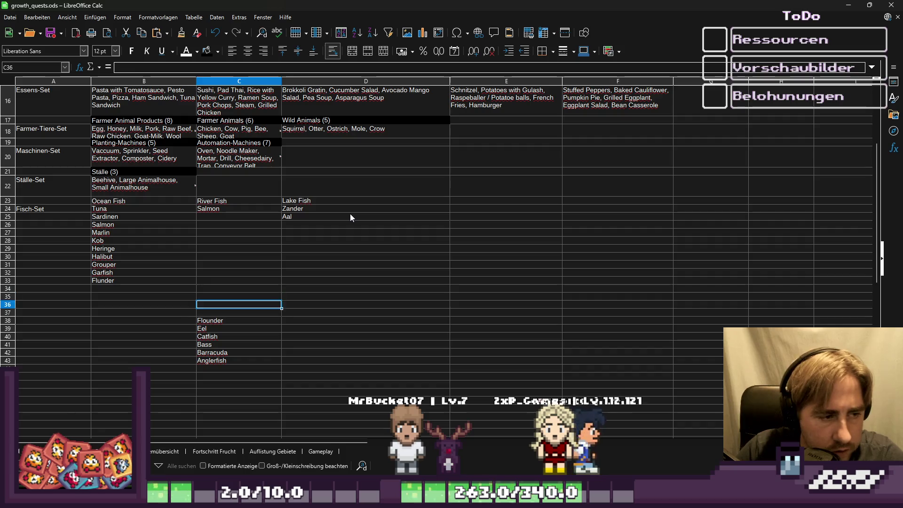
{"action": "key", "text": "Delete"}
{"action": "key", "text": "Down"}
{"action": "key", "text": "Delete"}
{"action": "key", "text": "Down"}
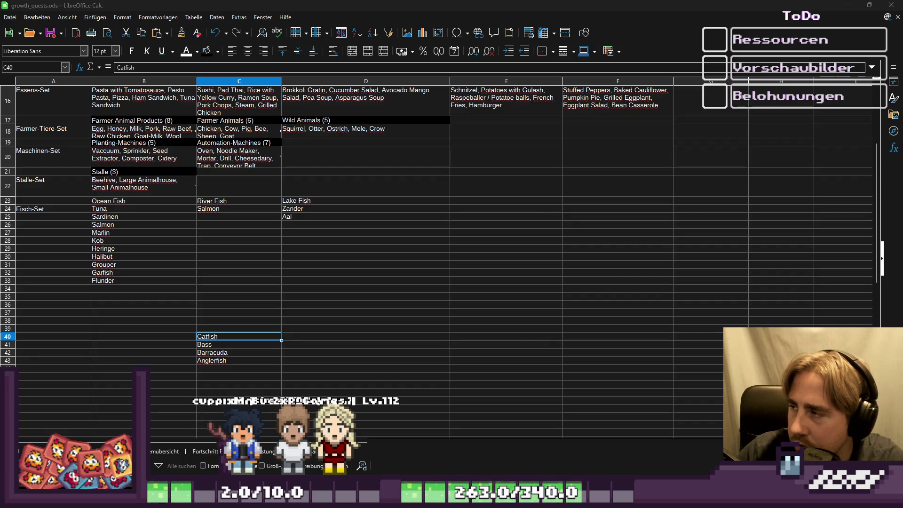
Add Catfish below Salmon and below Aal, then clear it from the unsorted list.
{"action": "left_click", "coordinate": [259, 216]}
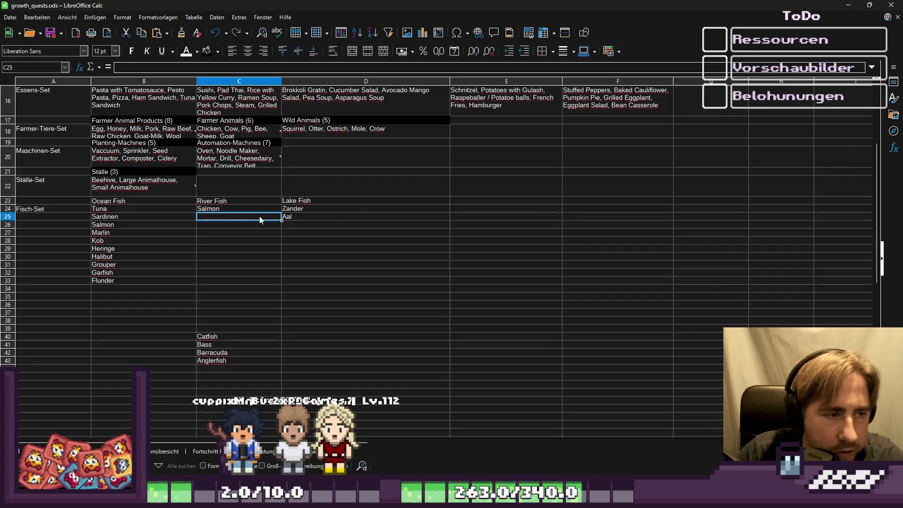
{"action": "type", "text": "Catfi"}
{"action": "key", "text": "Return"}
{"action": "left_click", "coordinate": [361, 224]}
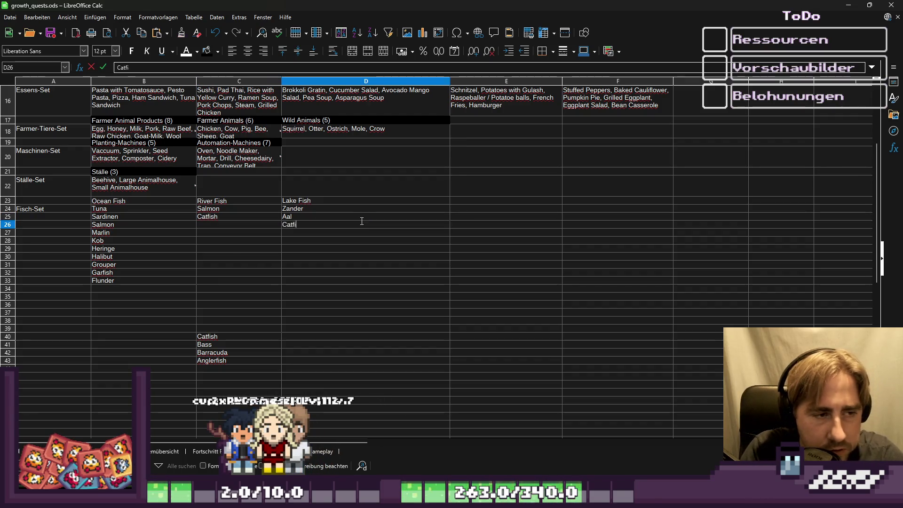
{"action": "key", "text": "Return"}
{"action": "key", "text": "Down"}
{"action": "key", "text": "Down"}
{"action": "key", "text": "Down"}
{"action": "key", "text": "Left"}
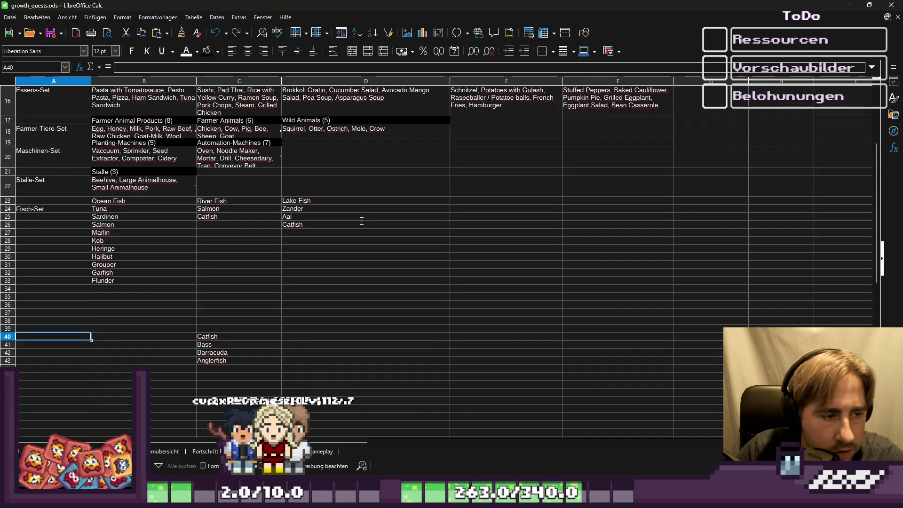
{"action": "key", "text": "Down"}
{"action": "key", "text": "Down"}
{"action": "key", "text": "Delete"}
{"action": "key", "text": "Down"}
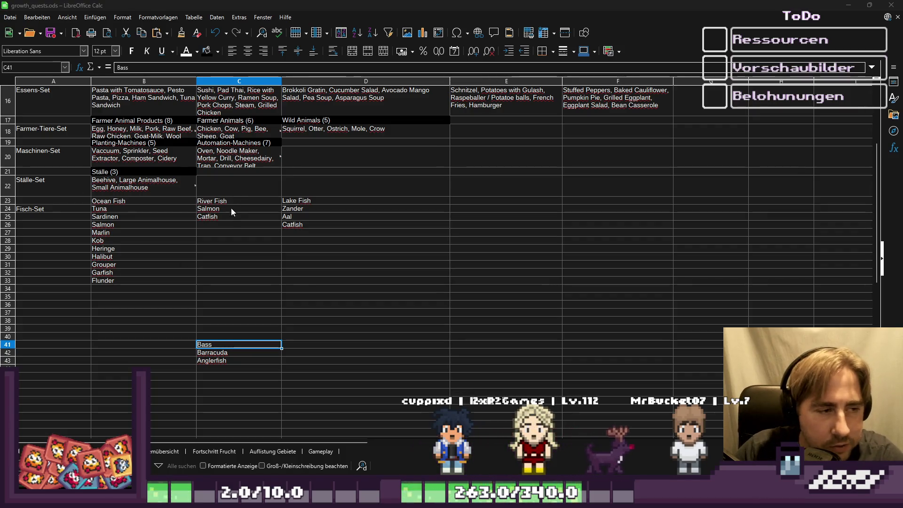
Add Bass below Catfish in both River Fish and Lake Fish, then verify both entries.
{"action": "left_click", "coordinate": [228, 224]}
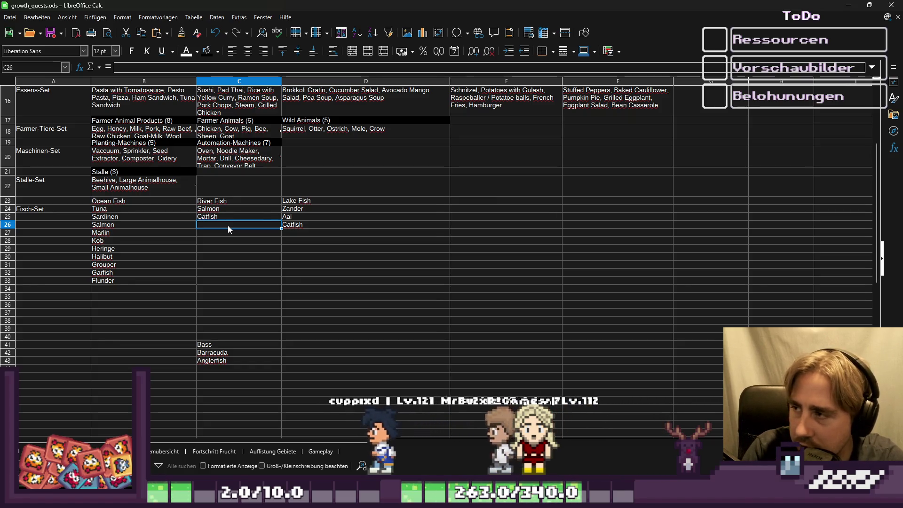
{"action": "type", "text": "Bass"}
{"action": "key", "text": "Tab"}
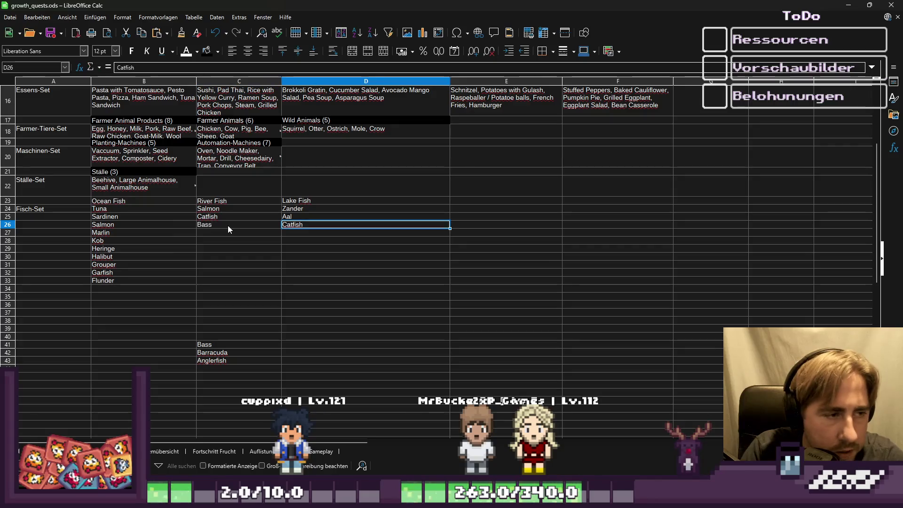
{"action": "key", "text": "Return"}
{"action": "type", "text": "Basss"}
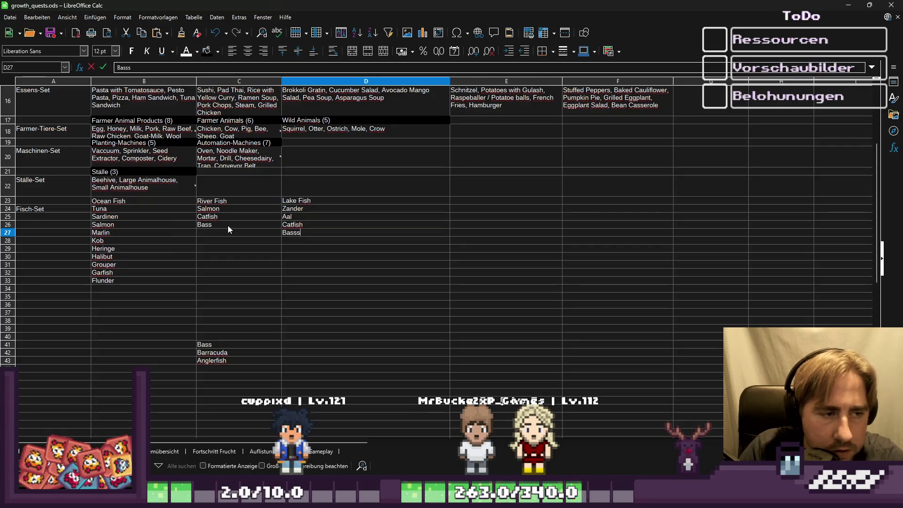
{"action": "key", "text": "Return"}
{"action": "left_click", "coordinate": [228, 225]}
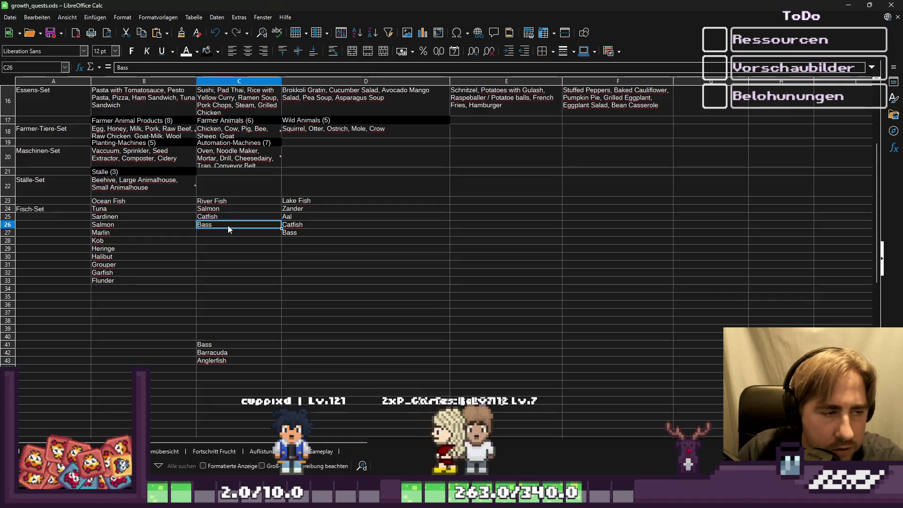
{"action": "left_click", "coordinate": [290, 234]}
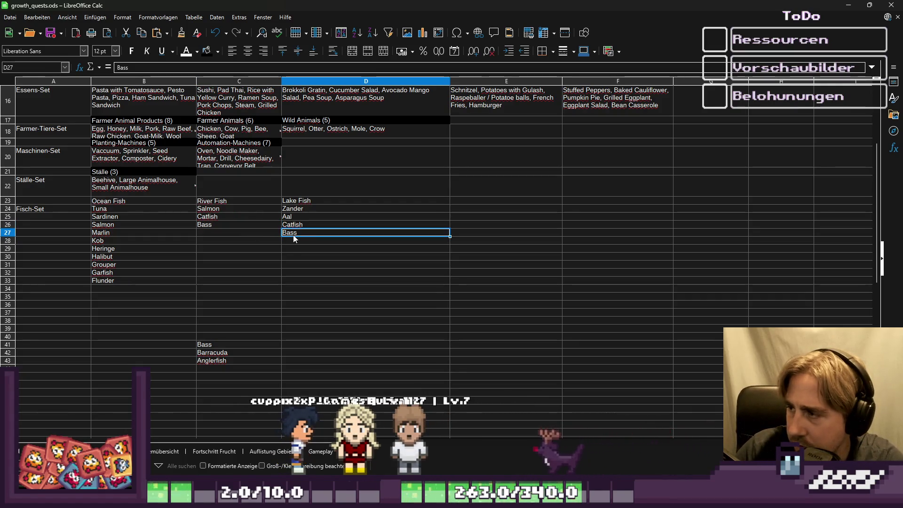
{"action": "left_click", "coordinate": [213, 347]}
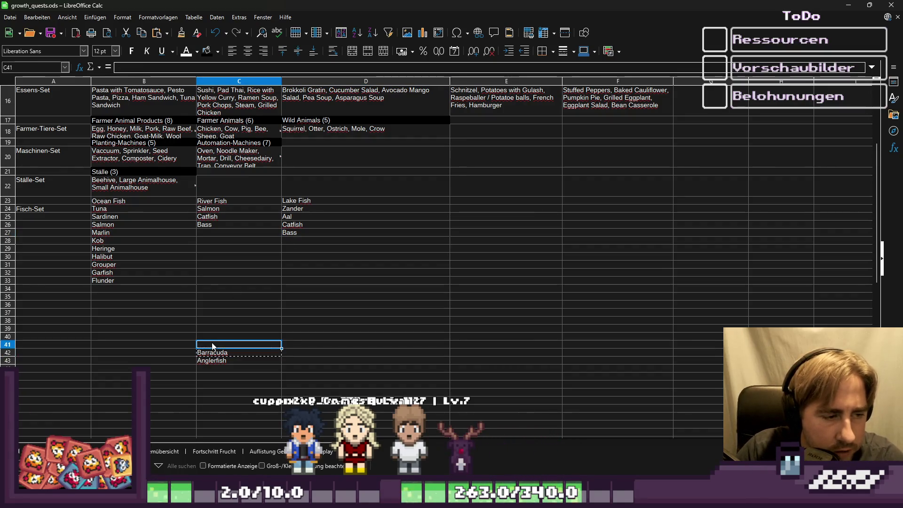
Paste Barracuda and Anglerfish below Flunder and clear the leftover unsorted names.
{"action": "key", "text": "Left"}
{"action": "key", "text": "ctrl+v"}
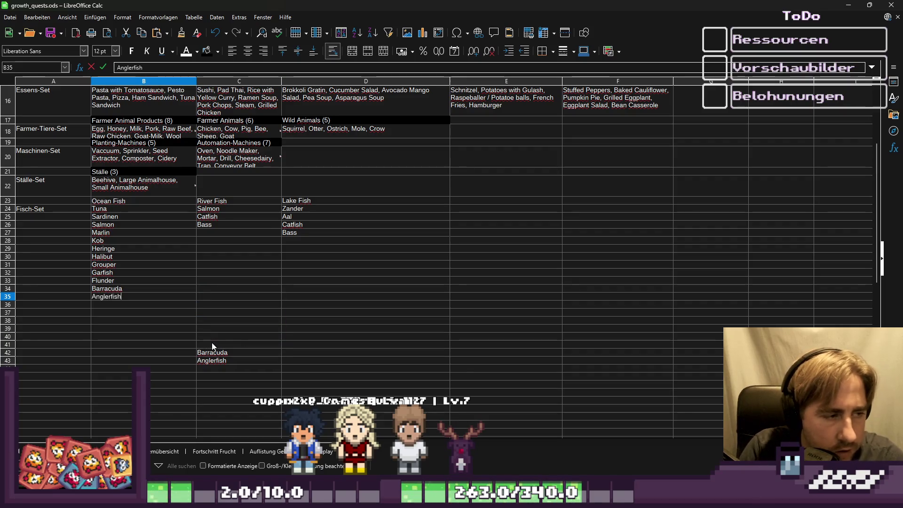
{"action": "left_click_drag", "start_coordinate": [213, 347], "coordinate": [213, 361]}
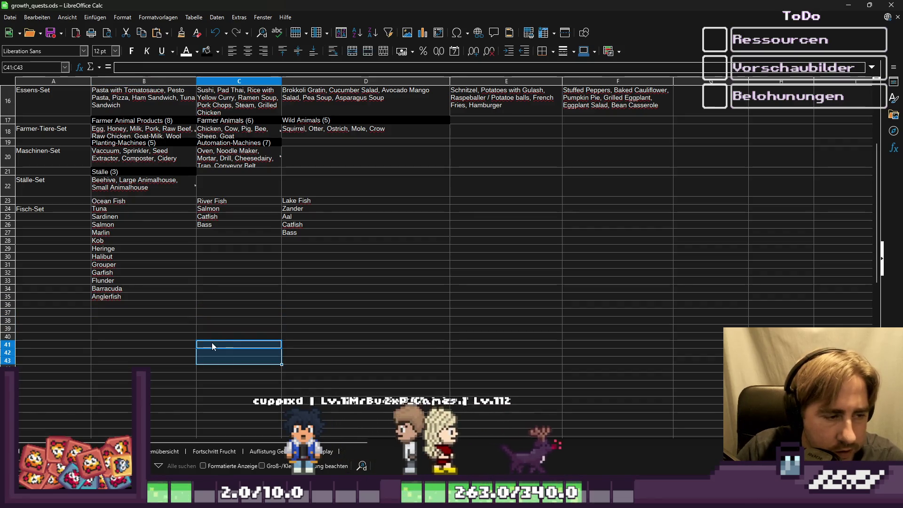
{"action": "key", "text": "Delete"}
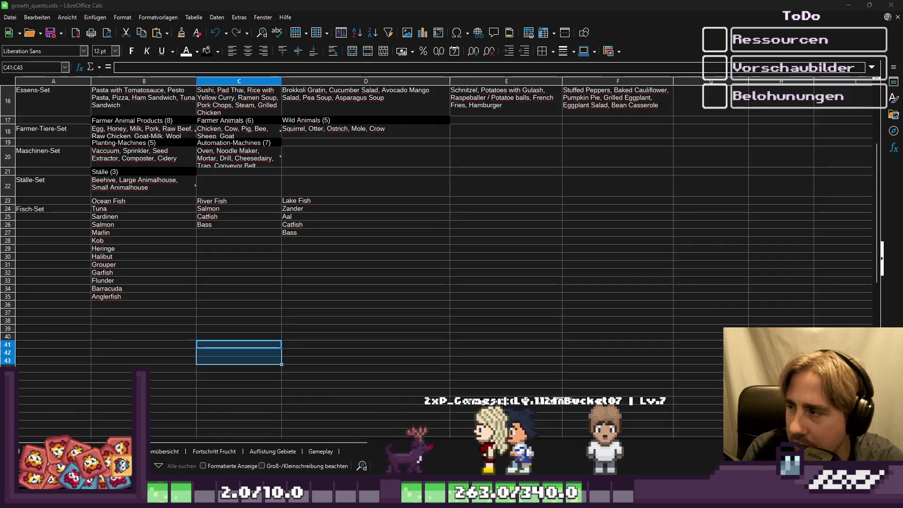
Review the sorted fish lists and select the Lake Fish entries to compare.
{"action": "left_click", "coordinate": [151, 202]}
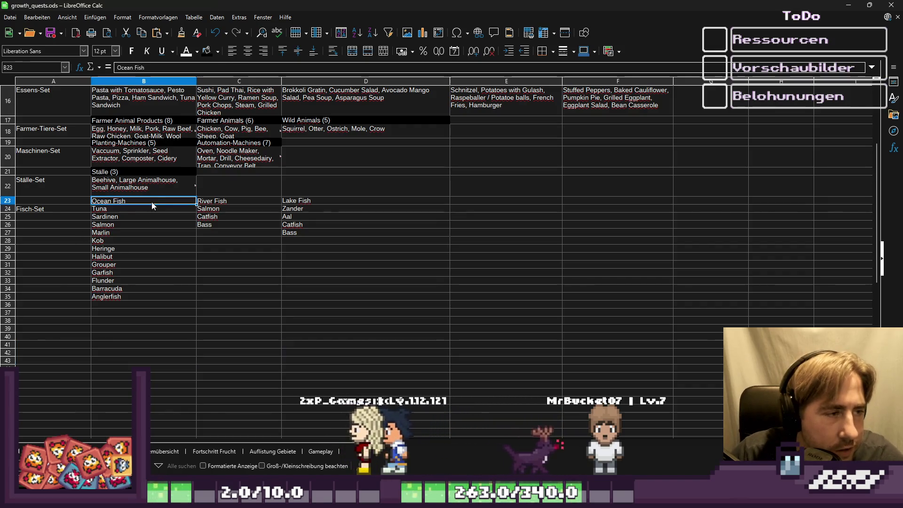
{"action": "key", "text": "Down"}
{"action": "key", "text": "Right"}
{"action": "key", "text": "Right"}
{"action": "key", "text": "Down"}
{"action": "key", "text": "Up"}
{"action": "key", "text": "Left"}
{"action": "key", "text": "Left"}
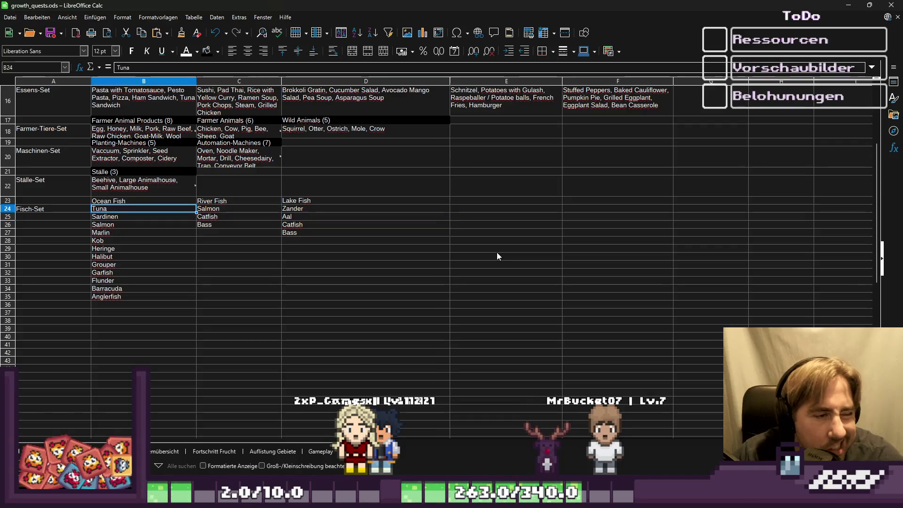
{"action": "key", "text": "Right"}
{"action": "key", "text": "Right"}
{"action": "key", "text": "Down"}
{"action": "key", "text": "Down"}
{"action": "key", "text": "Left"}
{"action": "key", "text": "Down"}
{"action": "key", "text": "Down"}
{"action": "key", "text": "Down"}
{"action": "key", "text": "Left"}
{"action": "key", "text": "Down"}
{"action": "key", "text": "Down"}
{"action": "key", "text": "Down"}
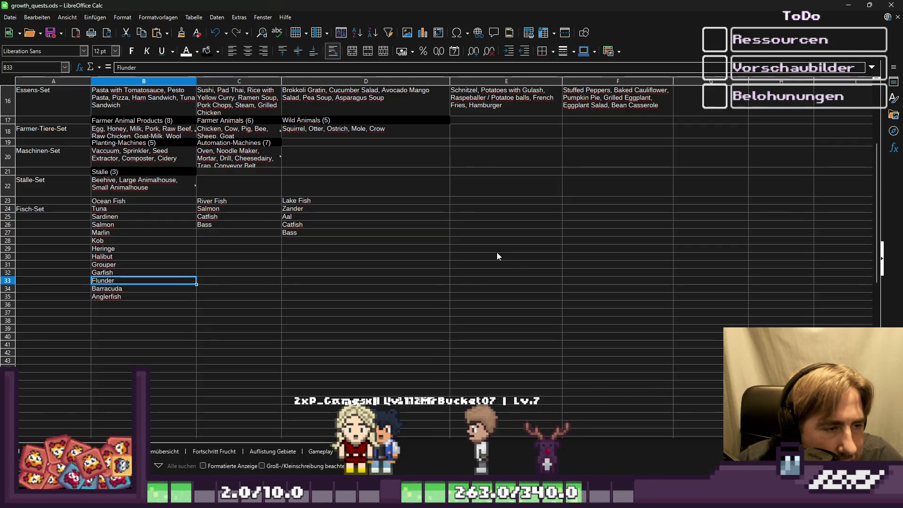
{"action": "key", "text": "Right"}
{"action": "key", "text": "Right"}
{"action": "key", "text": "Right"}
{"action": "key", "text": "Left"}
{"action": "key", "text": "Left"}
{"action": "key", "text": "Left"}
{"action": "key", "text": "Right"}
{"action": "key", "text": "Right"}
{"action": "key", "text": "Right"}
{"action": "key", "text": "Up"}
{"action": "key", "text": "Left"}
{"action": "key", "text": "Left"}
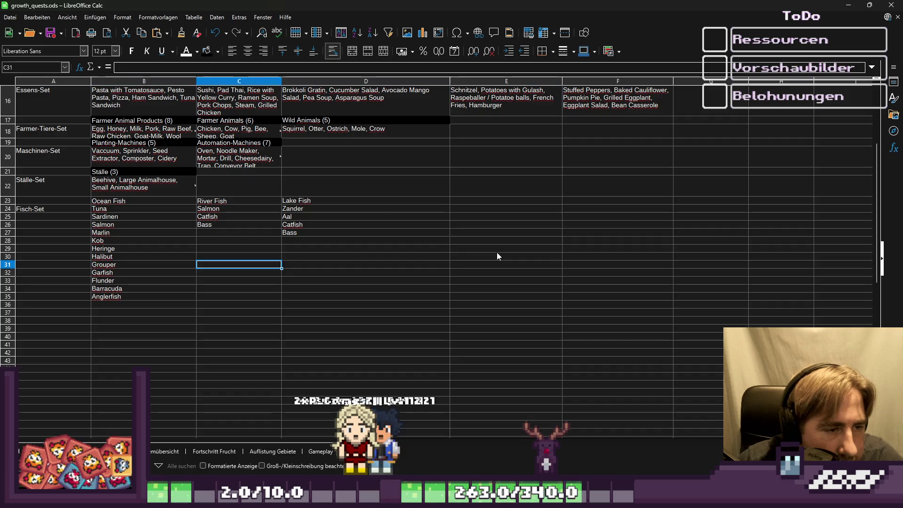
{"action": "key", "text": "Up"}
{"action": "key", "text": "Up"}
{"action": "key", "text": "shift+Right"}
{"action": "key", "text": "shift+Right"}
{"action": "key", "text": "shift+Up"}
{"action": "key", "text": "shift+Up"}
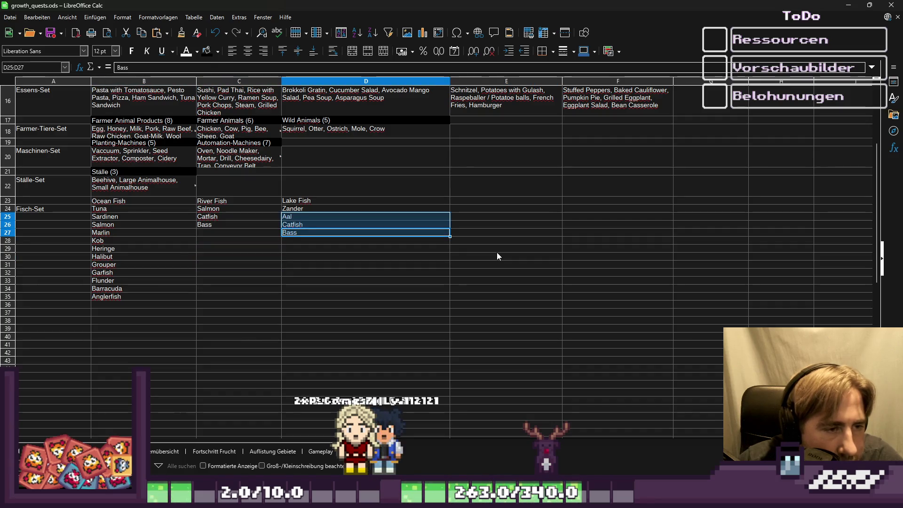
{"action": "key", "text": "shift+Up"}
{"action": "key", "text": "Escape"}
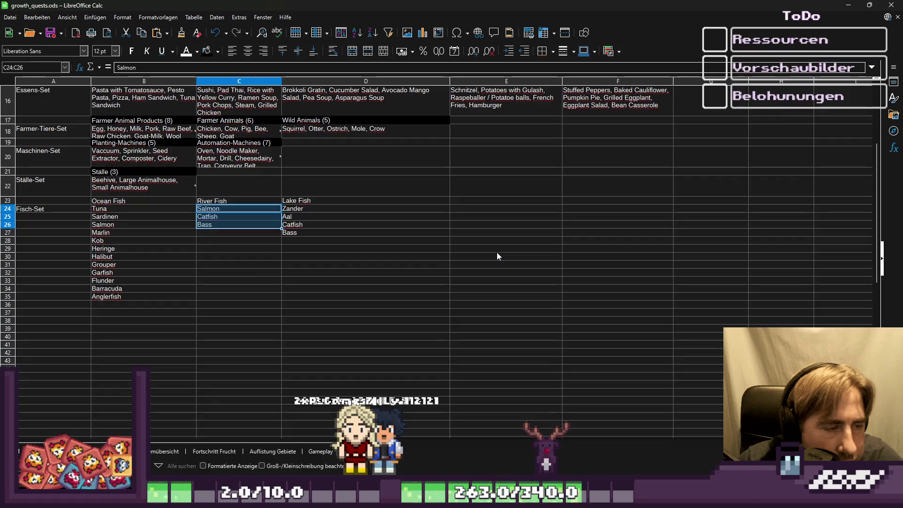
Count the River Fish entries, then return to the Ocean Fish column.
{"action": "key", "text": "shift+Down"}
{"action": "key", "text": "shift+Down"}
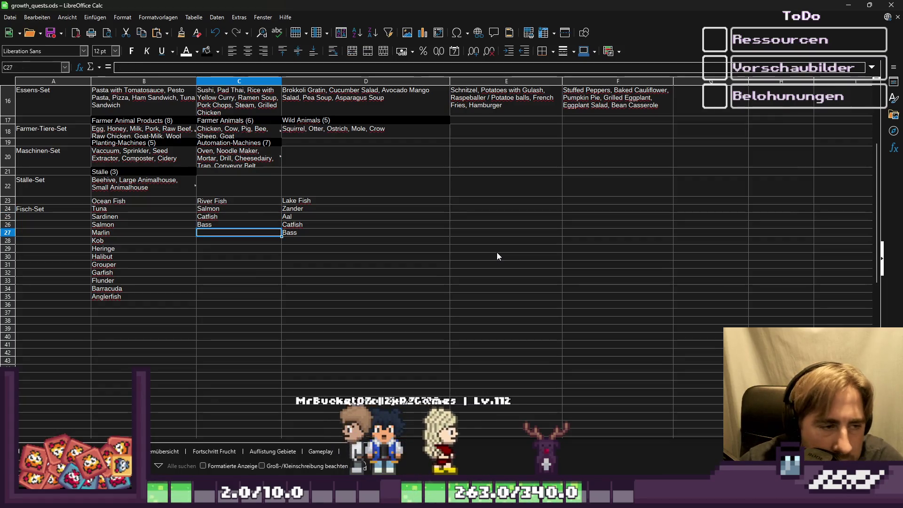
{"action": "key", "text": "shift+Down"}
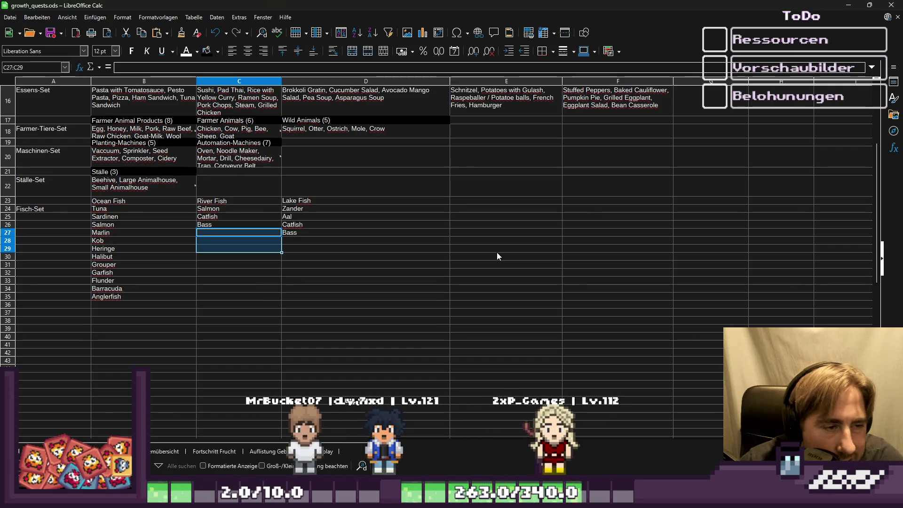
{"action": "key", "text": "Escape"}
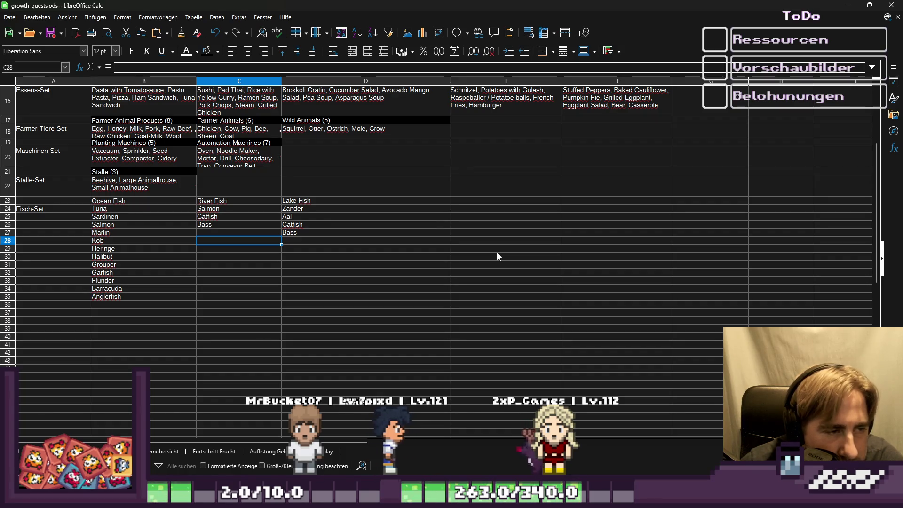
{"action": "key", "text": "Right"}
{"action": "key", "text": "Left"}
{"action": "key", "text": "Up"}
{"action": "key", "text": "Down"}
{"action": "key", "text": "Down"}
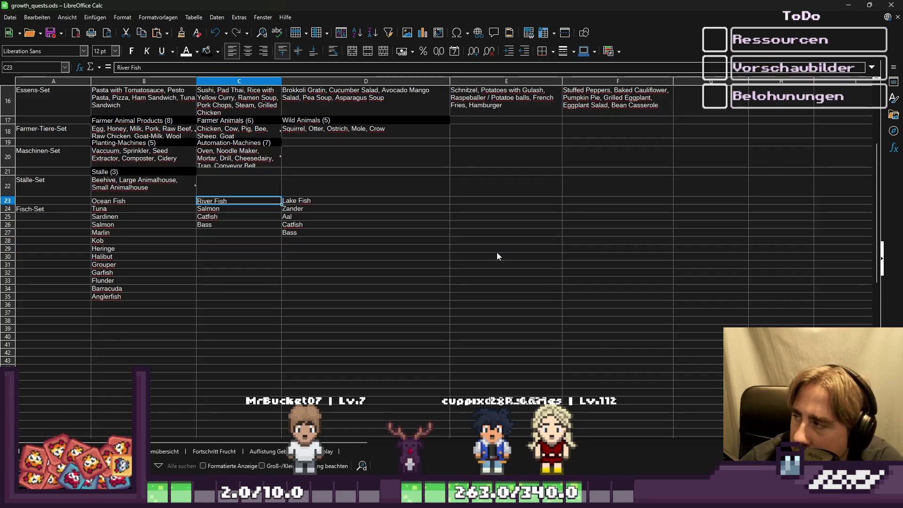
{"action": "key", "text": "Right"}
{"action": "key", "text": "Right"}
{"action": "key", "text": "Left"}
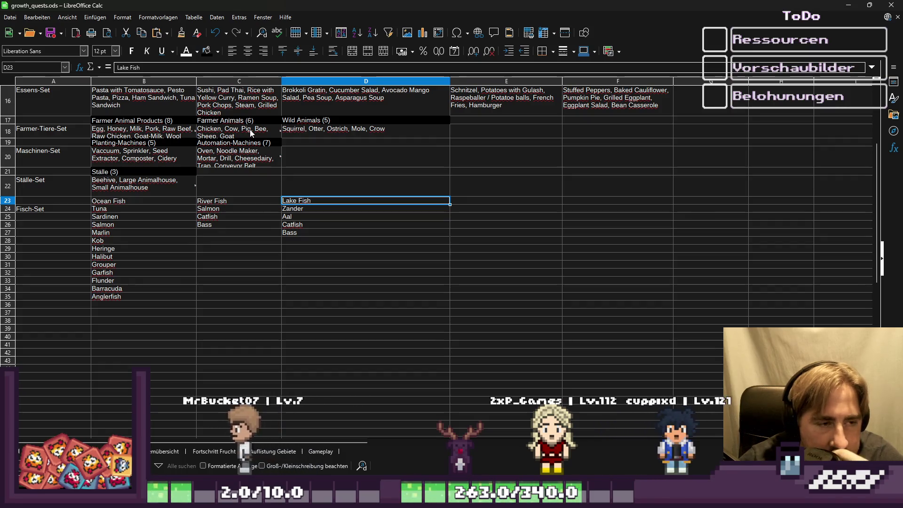
{"action": "key", "text": "Down"}
{"action": "key", "text": "Down"}
{"action": "key", "text": "Down"}
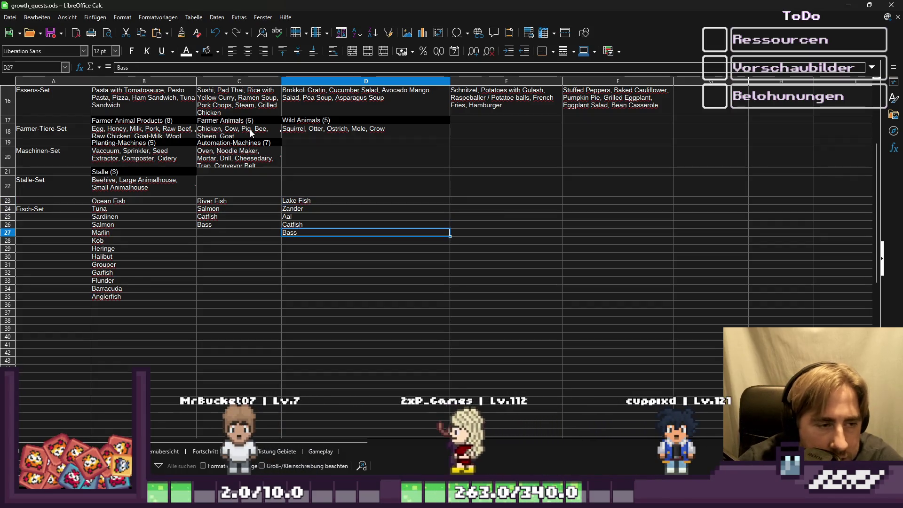
{"action": "key", "text": "Left"}
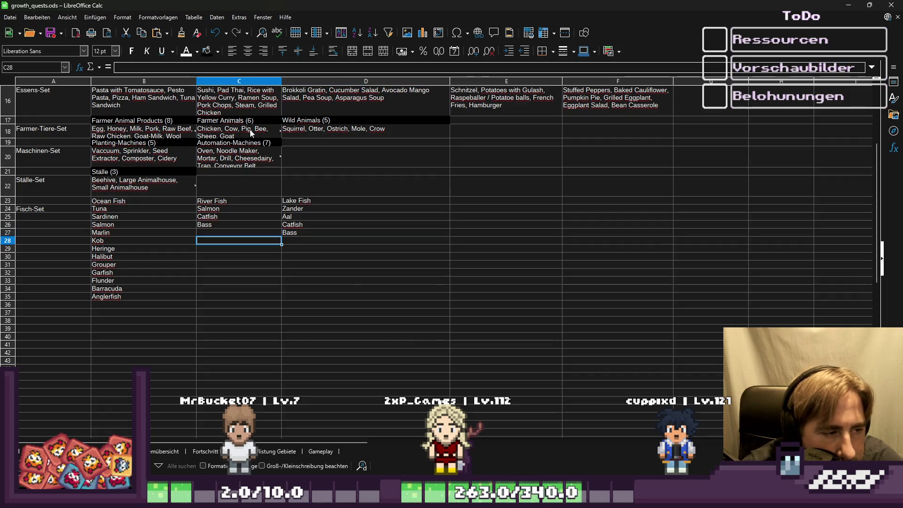
{"action": "key", "text": "Left"}
{"action": "key", "text": "Left"}
{"action": "key", "text": "Up"}
{"action": "key", "text": "Right"}
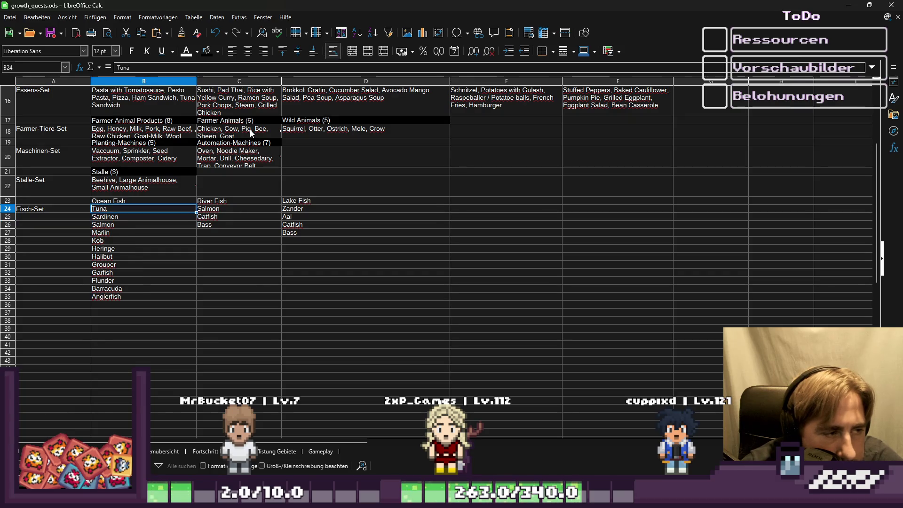
Select the ocean fish to count them and retitle the header 'Ocean Fish (12)'.
{"action": "key", "text": "shift+Down"}
{"action": "key", "text": "shift+Down"}
{"action": "key", "text": "shift+Down"}
{"action": "key", "text": "Up"}
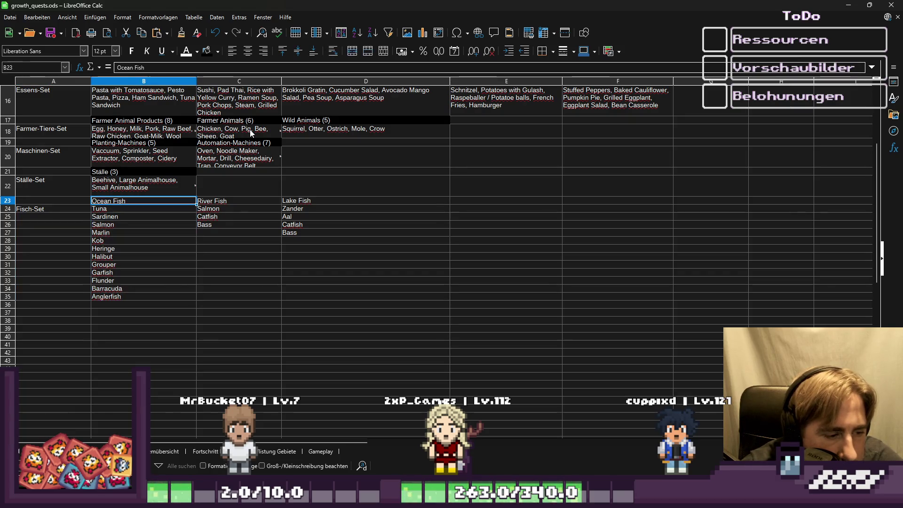
{"action": "key", "text": "F2"}
{"action": "type", "text": "12"}
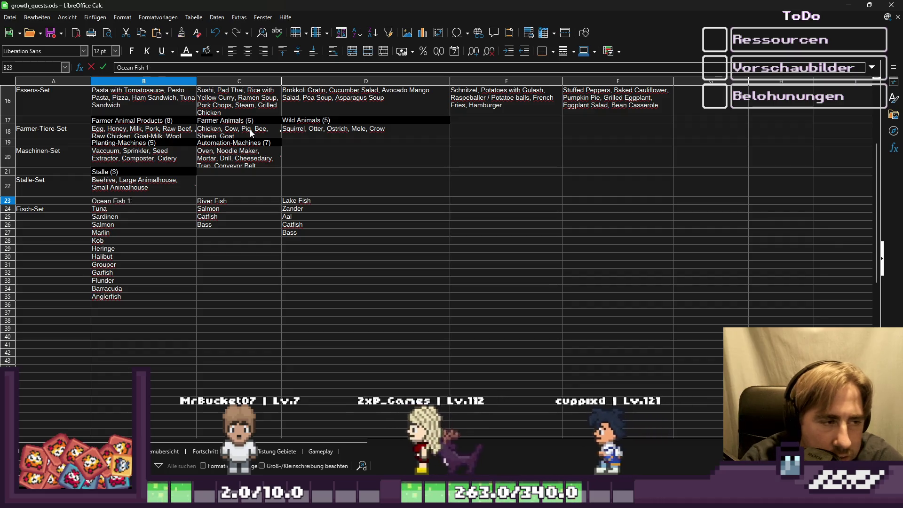
{"action": "key", "text": "BackSpace"}
{"action": "key", "text": "BackSpace"}
{"action": "type", "text": "(12)"}
{"action": "key", "text": "Return"}
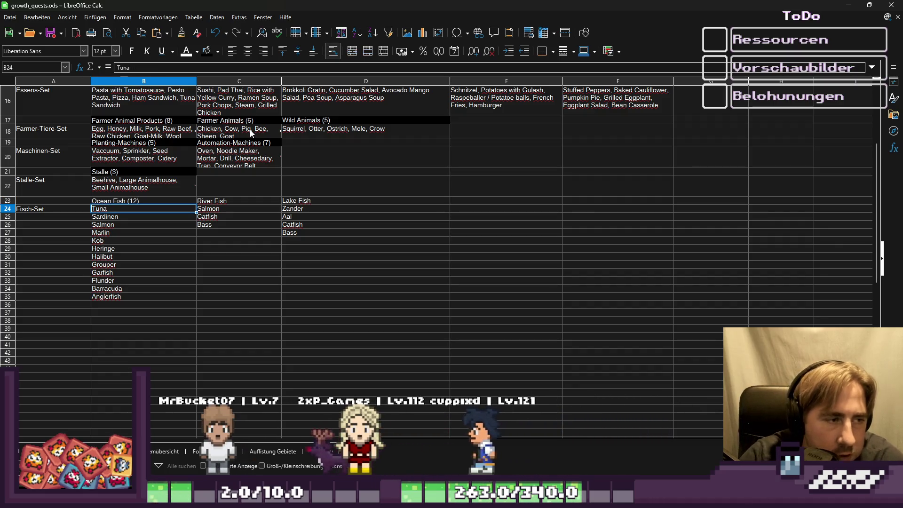
Cut the Lake Fish entries and paste them below Bass in River Fish.
{"action": "key", "text": "Up"}
{"action": "key", "text": "Right"}
{"action": "key", "text": "Right"}
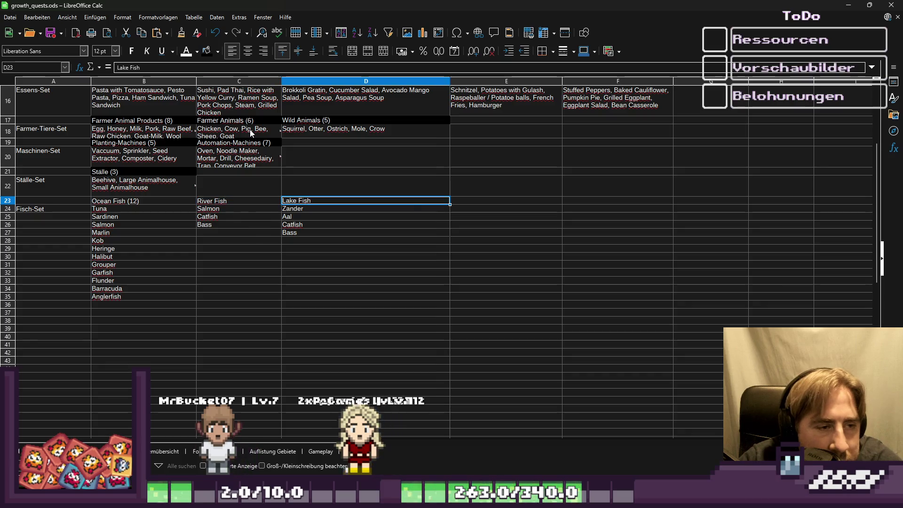
{"action": "key", "text": "Left"}
{"action": "key", "text": "Down"}
{"action": "key", "text": "Right"}
{"action": "key", "text": "shift+Down"}
{"action": "key", "text": "shift+Down"}
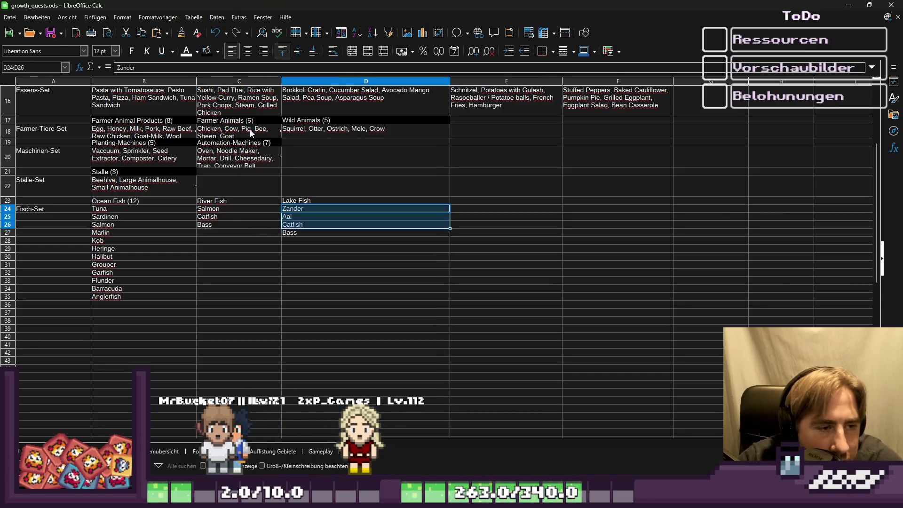
{"action": "key", "text": "BackSpace"}
{"action": "key", "text": "Return"}
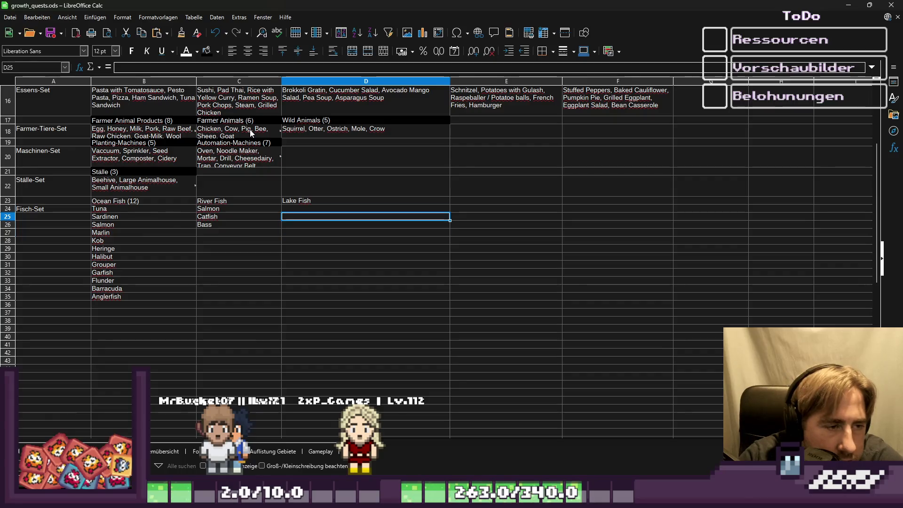
{"action": "key", "text": "Up"}
{"action": "key", "text": "Left"}
{"action": "type", "text": "Zander Aal Catfish Bass"}
Delete the duplicate Catfish and Bass, then select the merged list to verify five fish.
{"action": "key", "text": "Up"}
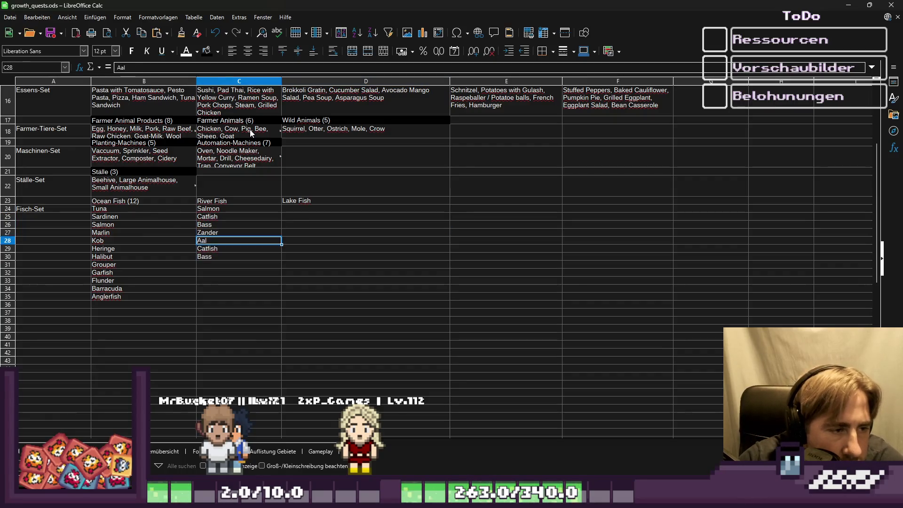
{"action": "key", "text": "shift+Down"}
{"action": "key", "text": "shift+Down"}
{"action": "key", "text": "shift+Up"}
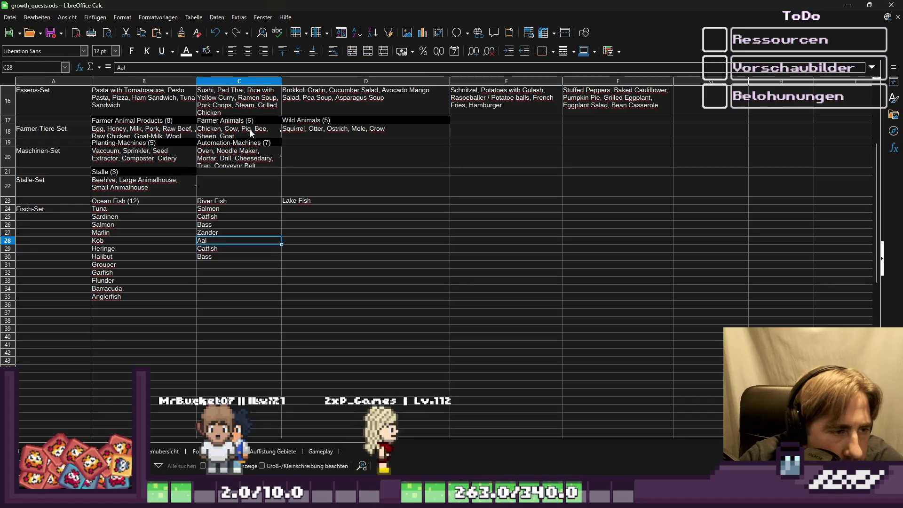
{"action": "key", "text": "Delete"}
{"action": "key", "text": "Up"}
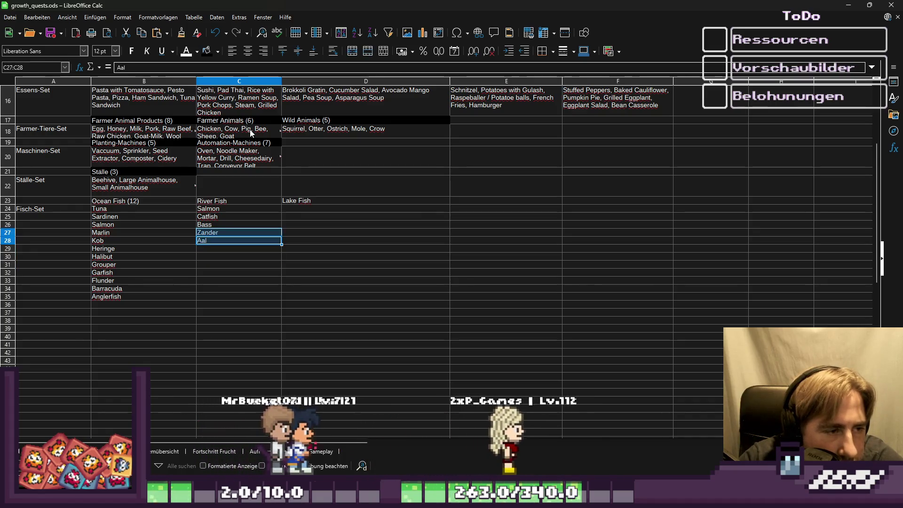
{"action": "key", "text": "shift+Up"}
{"action": "key", "text": "shift+Up"}
{"action": "key", "text": "shift+Up"}
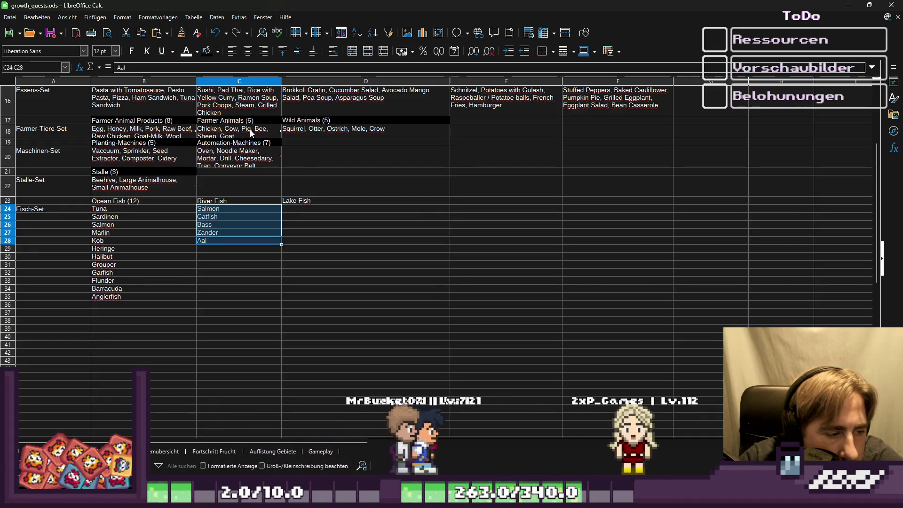
{"action": "key", "text": "Down"}
{"action": "key", "text": "Up"}
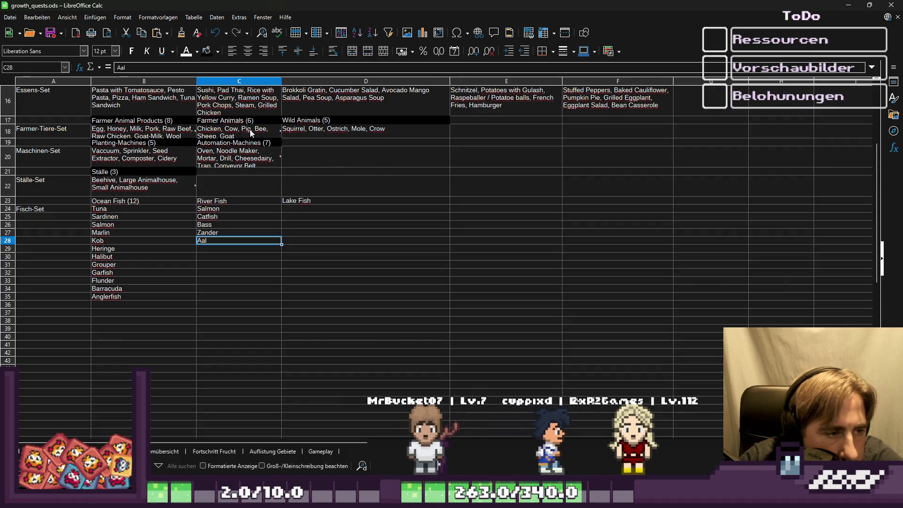
{"action": "key", "text": "shift+Up"}
{"action": "key", "text": "shift+Up"}
{"action": "key", "text": "shift+Up"}
{"action": "key", "text": "Up"}
{"action": "key", "text": "Up"}
{"action": "key", "text": "Up"}
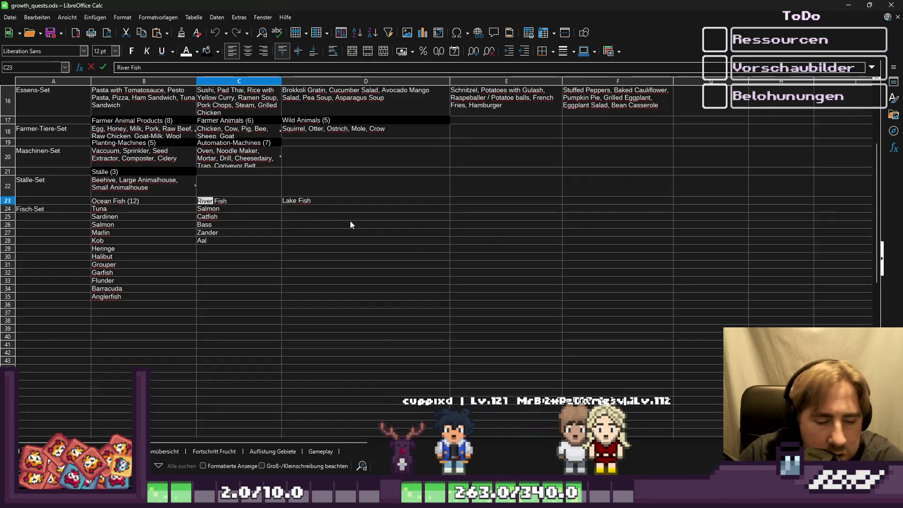
Retitle the merged header 'Fresh Water Fish (5)' and delete the Lake Fish header.
{"action": "type", "text": "Fresh "}
{"action": "type", "text": "Water"}
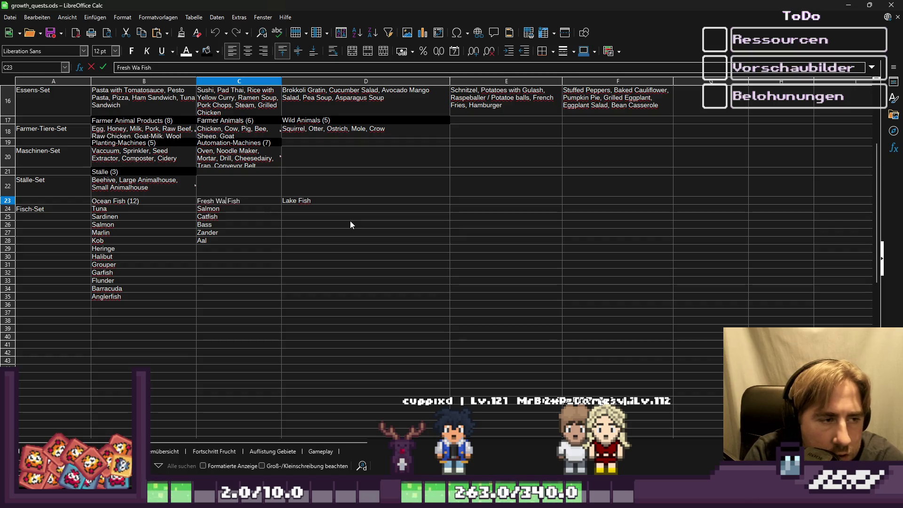
{"action": "key", "text": "Return"}
{"action": "key", "text": "Right"}
{"action": "key", "text": "Up"}
{"action": "key", "text": "Delete"}
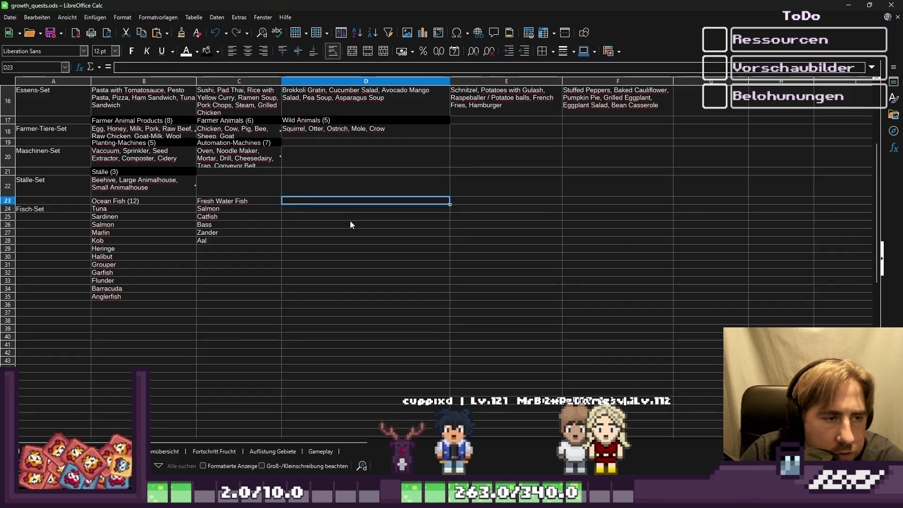
{"action": "key", "text": "Left"}
{"action": "key", "text": "Left"}
{"action": "key", "text": "Right"}
{"action": "key", "text": "F2"}
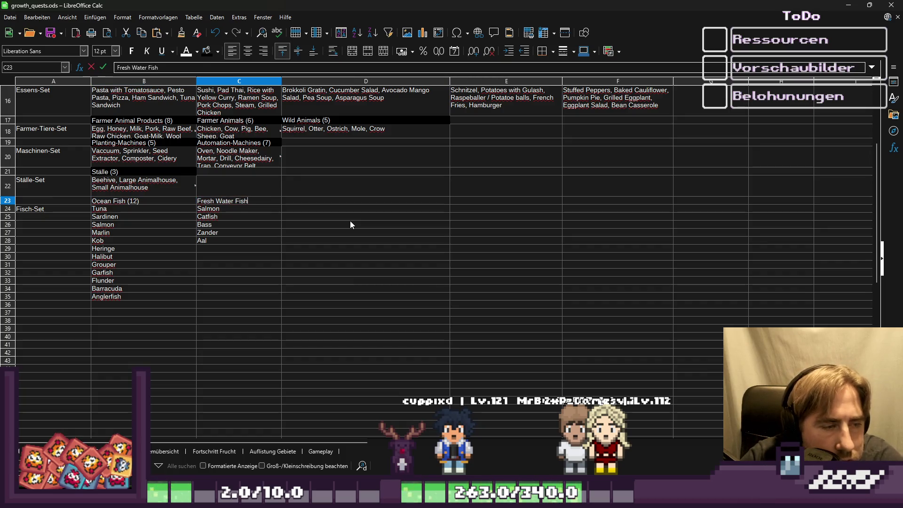
{"action": "type", "text": "(5)"}
{"action": "key", "text": "Return"}
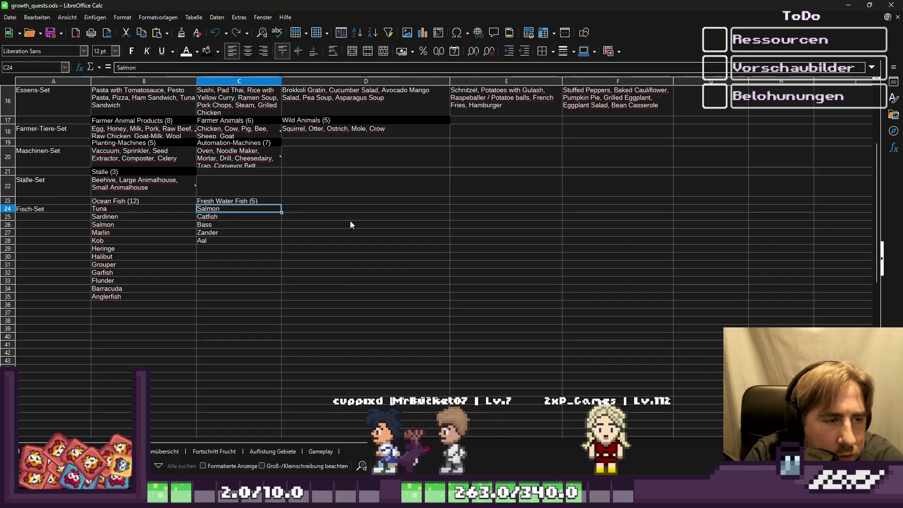
Copy the twelve ocean fish names from Tuna downward.
{"action": "key", "text": "Left"}
{"action": "key", "text": "Up"}
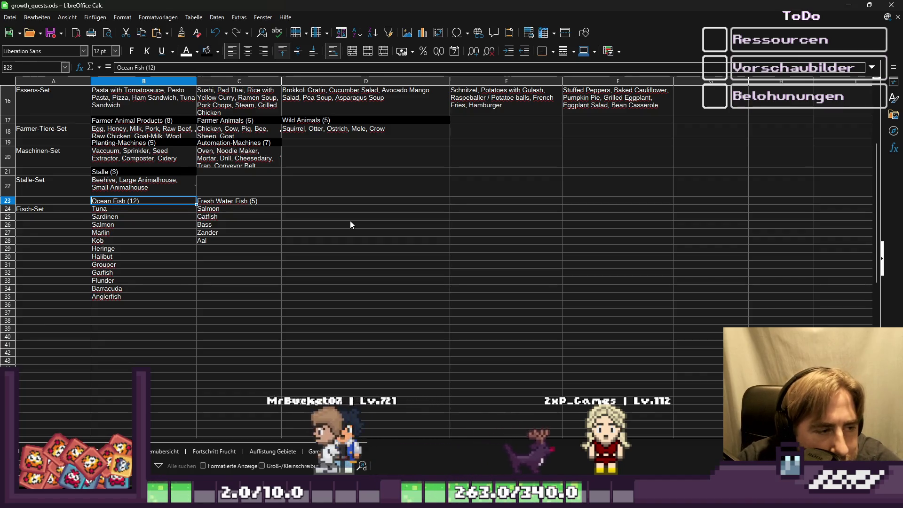
{"action": "key", "text": "Down"}
{"action": "key", "text": "shift+Down"}
{"action": "key", "text": "shift+Down"}
{"action": "key", "text": "shift+Down"}
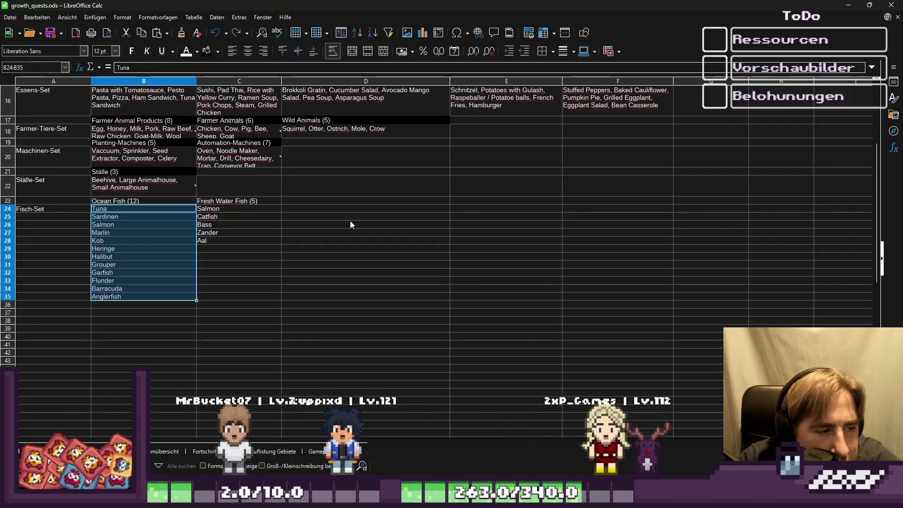
{"action": "key", "text": "ctrl+c"}
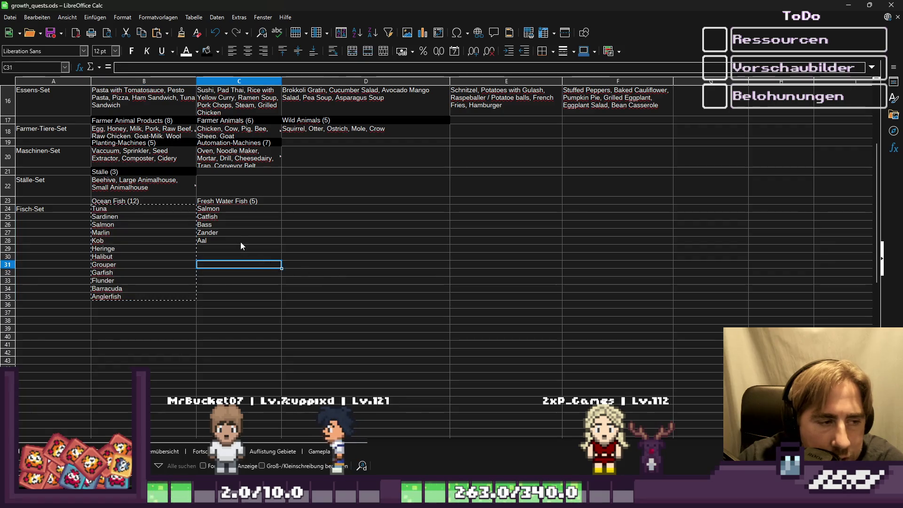
Compare the two Salmon entries, then copy the ocean fish from Sardinen to Anglerfish.
{"action": "left_click", "coordinate": [217, 212]}
{"action": "key", "text": "ctrl+c"}
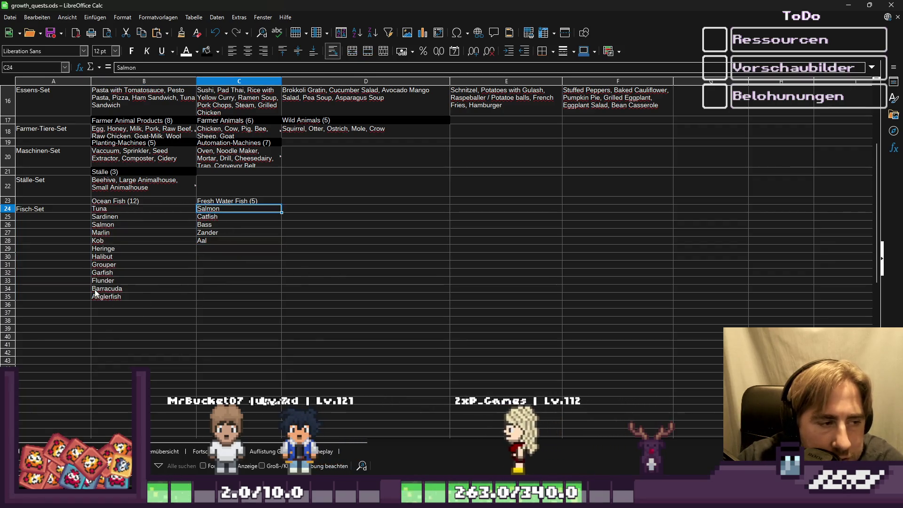
{"action": "left_click", "coordinate": [104, 224]}
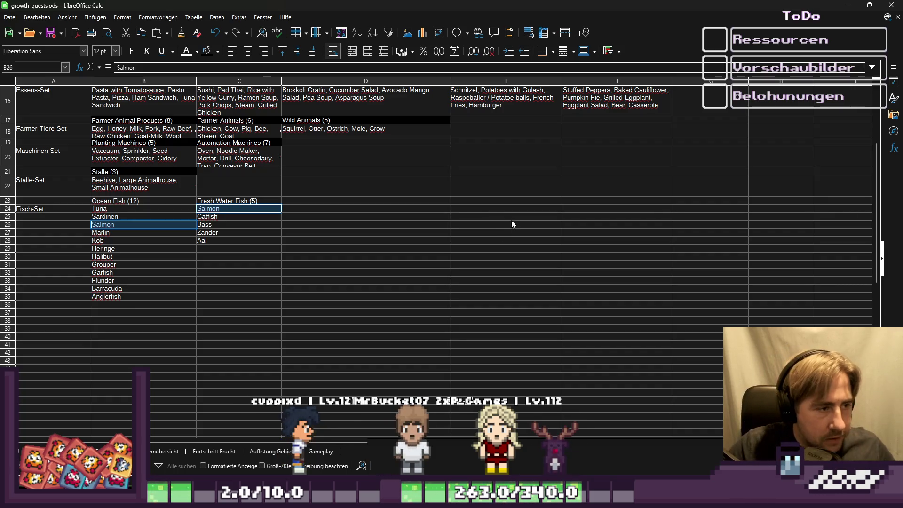
{"action": "left_click", "coordinate": [118, 208]}
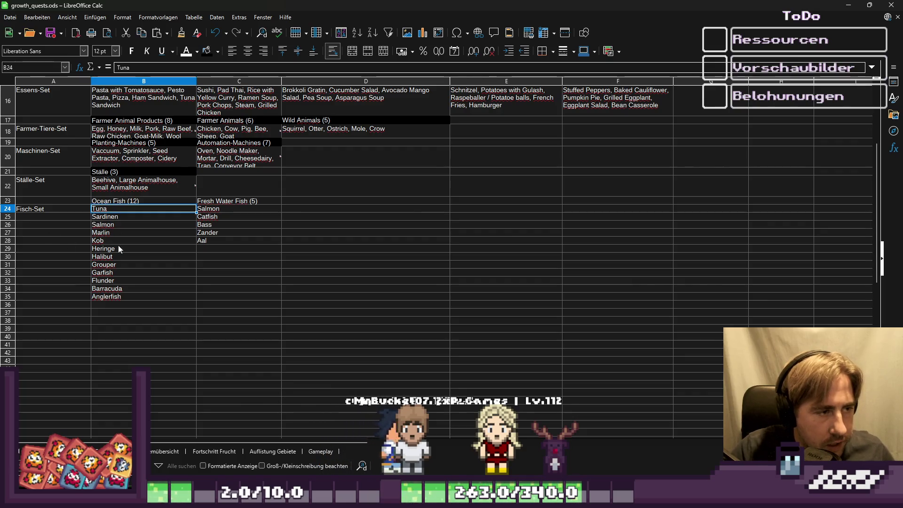
{"action": "left_click", "coordinate": [116, 300], "text": "shift"}
{"action": "mouse_move", "coordinate": [116, 300]}
{"action": "left_mouse_down"}
{"action": "mouse_move", "coordinate": [120, 219]}
{"action": "mouse_move", "coordinate": [130, 214]}
{"action": "left_mouse_up"}
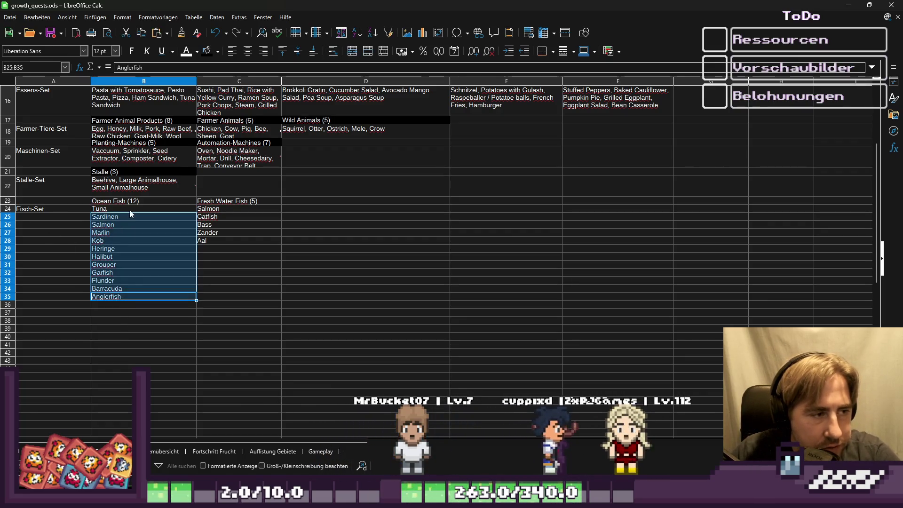
{"action": "key", "text": "ctrl+c"}
Cancel the pending copy and move to Kob and Heringe in the ocean list.
{"action": "left_click", "coordinate": [309, 321]}
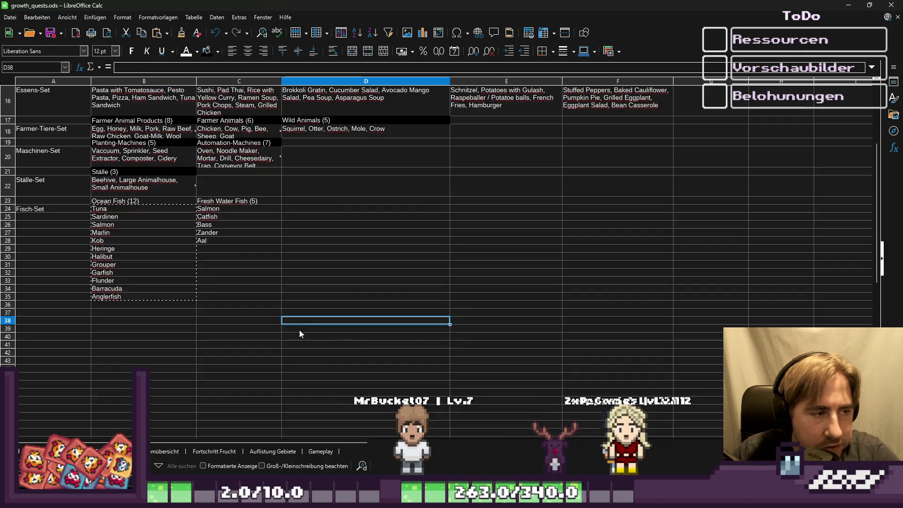
{"action": "key", "text": "Escape"}
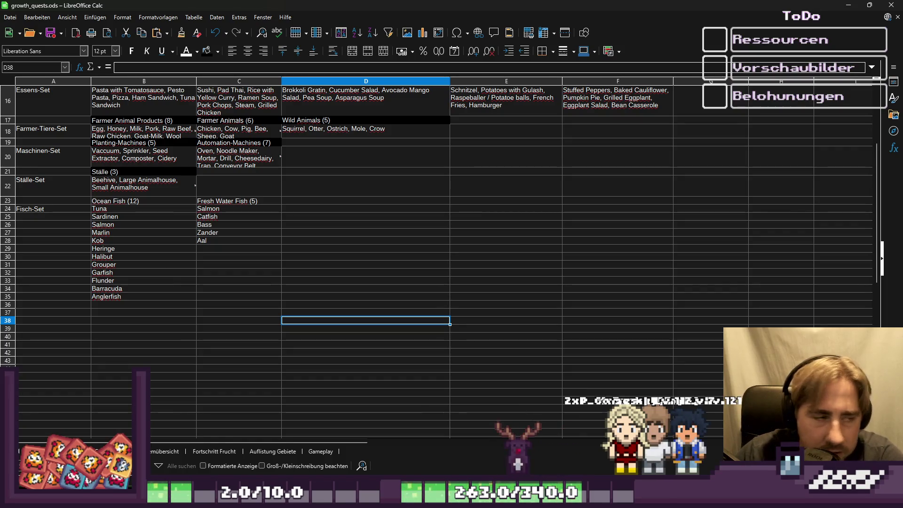
{"action": "left_click", "coordinate": [239, 289]}
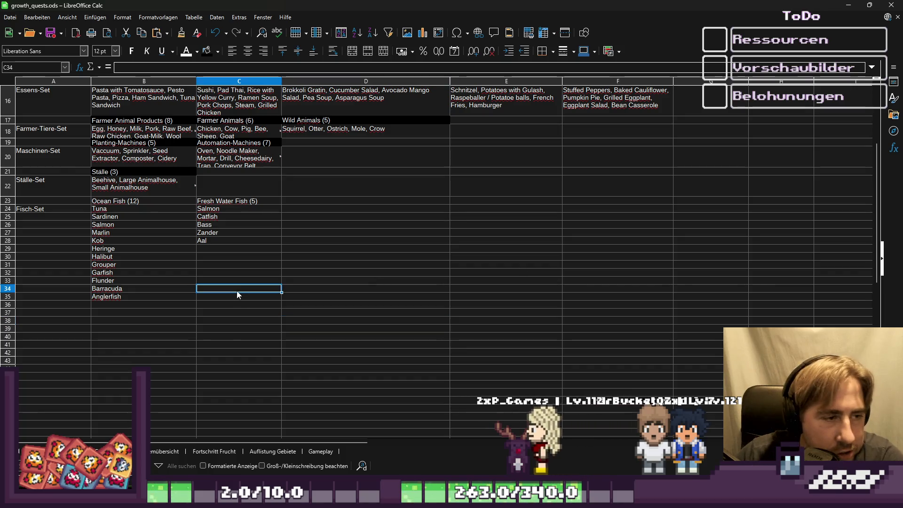
{"action": "left_click", "coordinate": [94, 241]}
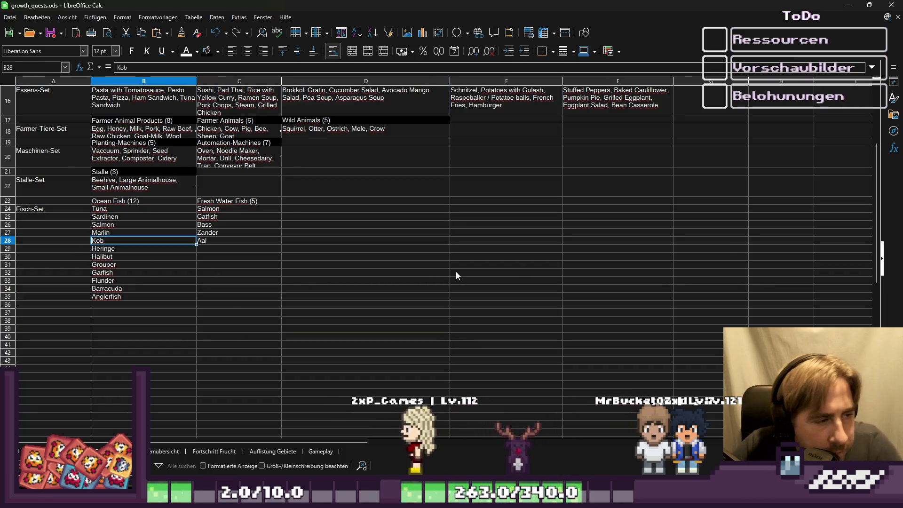
{"action": "key", "text": "Down"}
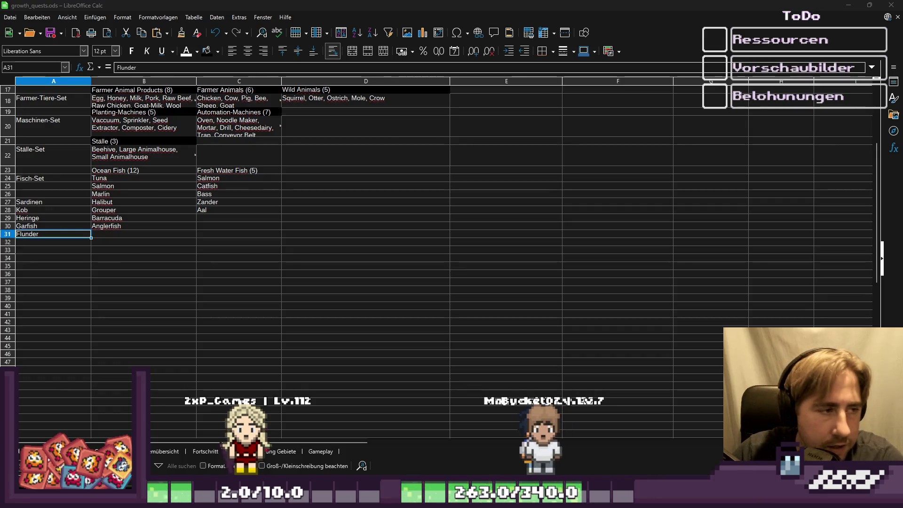
Copy the Fresh Water Fish block C23:C28 into column D starting at D23.
{"action": "left_click_drag", "start_coordinate": [207, 169], "coordinate": [212, 190]}
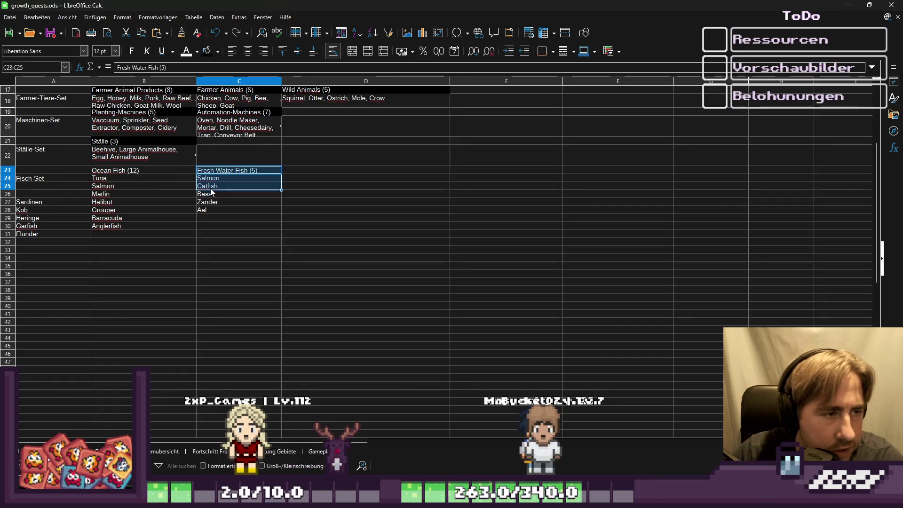
{"action": "key", "text": "ctrl+c"}
{"action": "left_click", "coordinate": [315, 162]}
{"action": "left_click", "coordinate": [312, 170]}
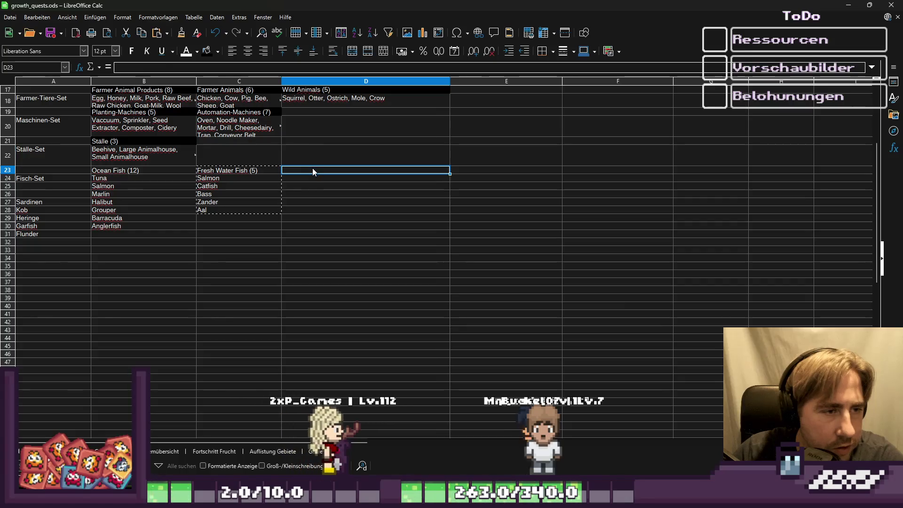
{"action": "key", "text": "ctrl+v"}
Move the five split-off fish from column A into C24:C28, replacing the old entries.
{"action": "left_click", "coordinate": [237, 173]}
{"action": "left_click", "coordinate": [32, 202]}
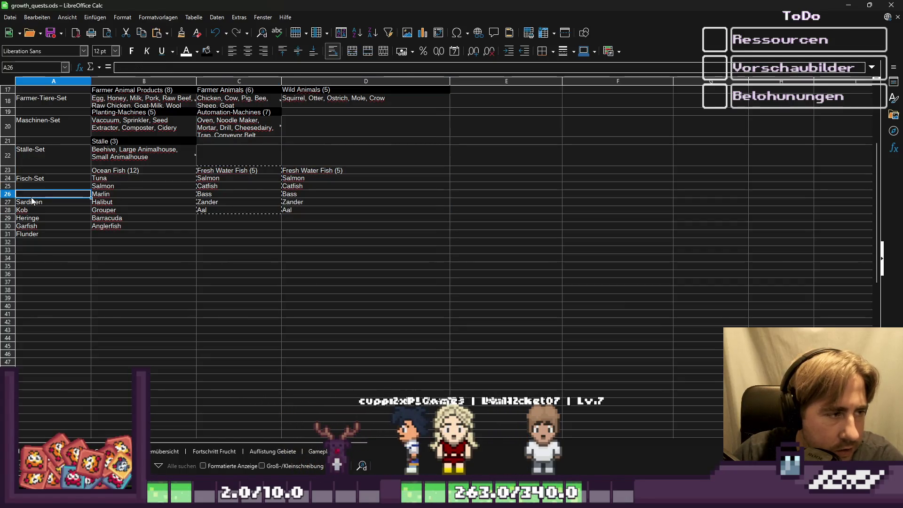
{"action": "left_click_drag", "start_coordinate": [32, 207], "coordinate": [33, 234]}
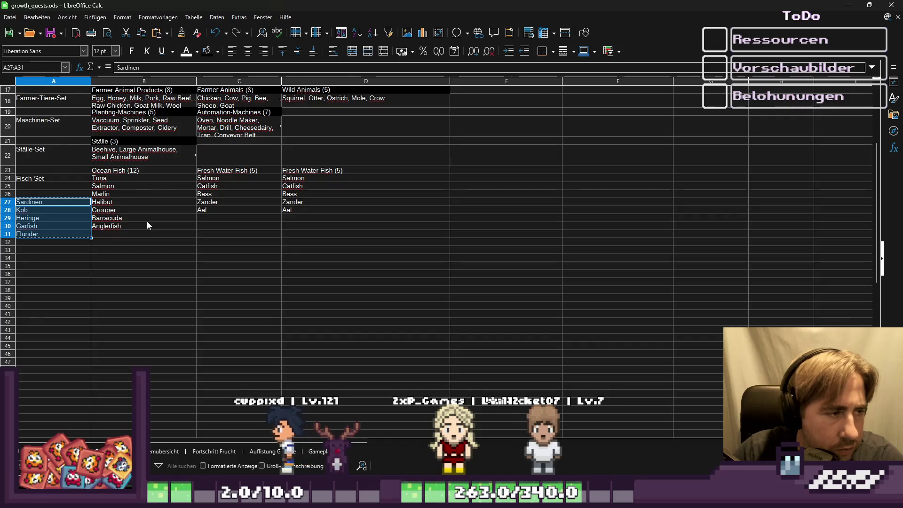
{"action": "key", "text": "Delete"}
{"action": "key", "text": "Up"}
{"action": "key", "text": "Up"}
{"action": "key", "text": "Right"}
{"action": "key", "text": "Right"}
{"action": "key", "text": "shift+Down"}
{"action": "key", "text": "shift+Down"}
{"action": "key", "text": "shift+Down"}
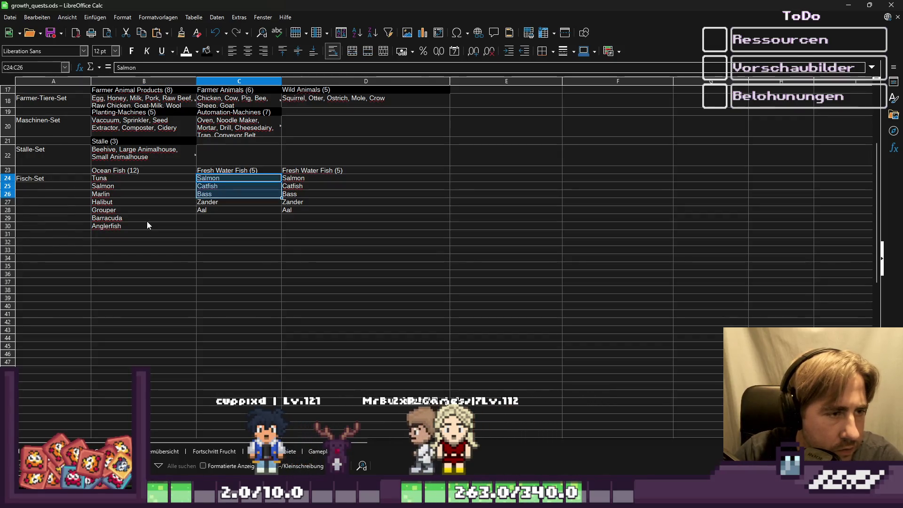
{"action": "key", "text": "ctrl+v"}
Start editing the C23 header and select the words 'Fresh Water' for removal.
{"action": "key", "text": "Up"}
{"action": "key", "text": "Up"}
{"action": "key", "text": "Down"}
{"action": "key", "text": "F2"}
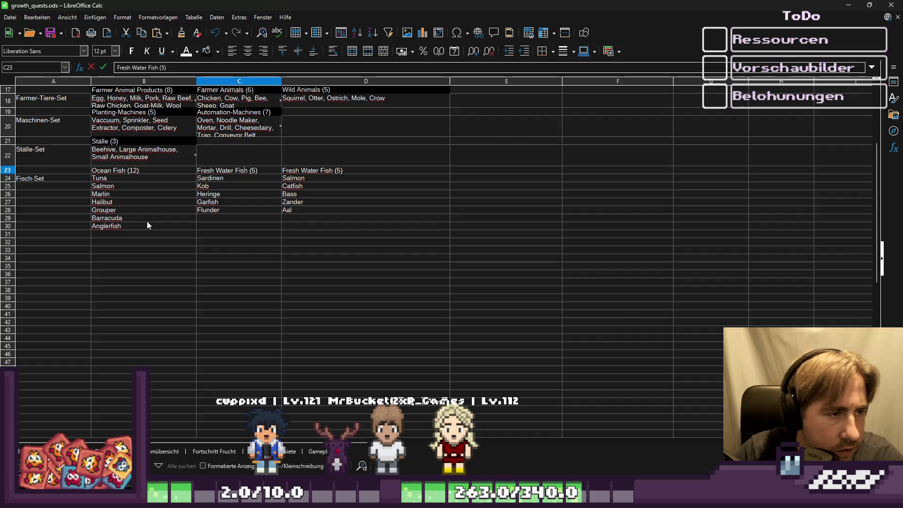
{"action": "key", "text": "Home"}
{"action": "key", "text": "ctrl+shift+Right"}
{"action": "key", "text": "ctrl+shift+Right"}
Rename the C23 header to 'Ocean Fish B (5)'.
{"action": "type", "text": "Ocen"}
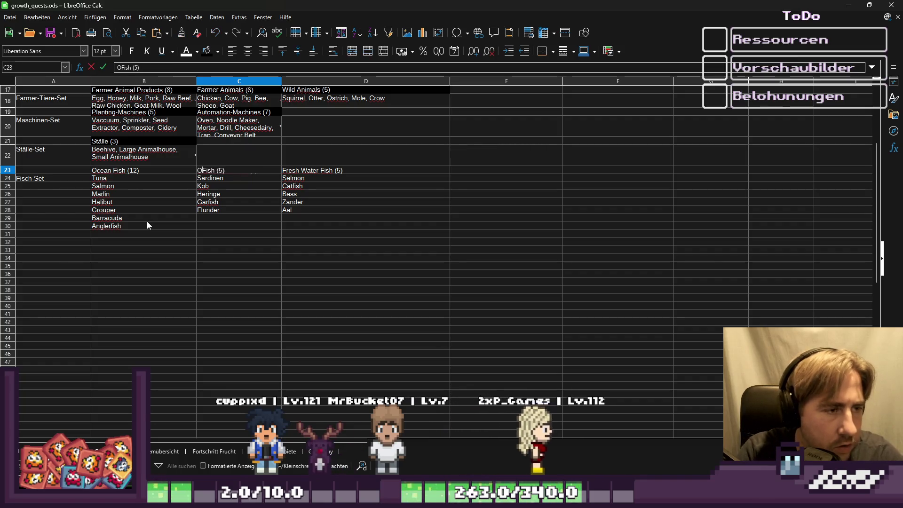
{"action": "key", "text": "BackSpace"}
{"action": "type", "text": "an"}
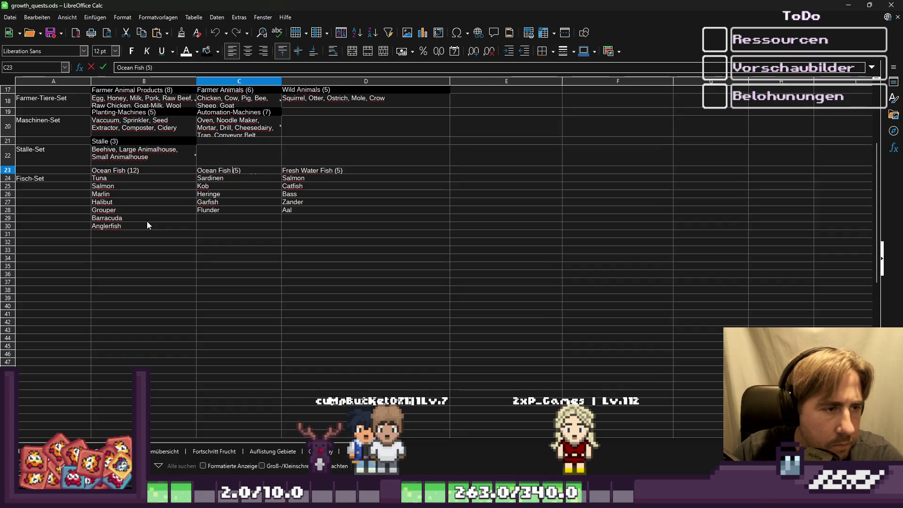
{"action": "key", "text": "ctrl+Right"}
{"action": "type", "text": "A"}
{"action": "key", "text": "Left"}
{"action": "key", "text": "BackSpace"}
{"action": "type", "text": "B"}
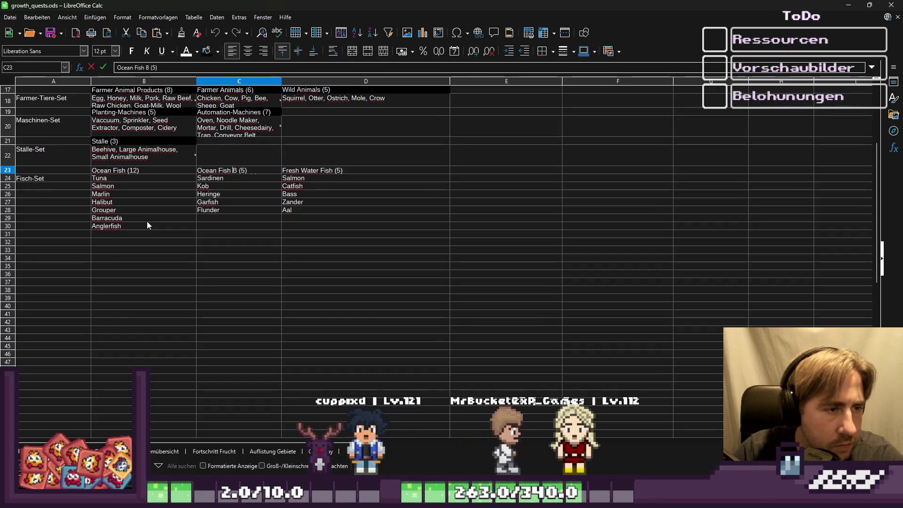
{"action": "key", "text": "Return"}
Relabel the ocean header as 'Ocean Fish A (7)', changing the count from 12 to 7.
{"action": "key", "text": "Up"}
{"action": "key", "text": "Left"}
{"action": "key", "text": "F2"}
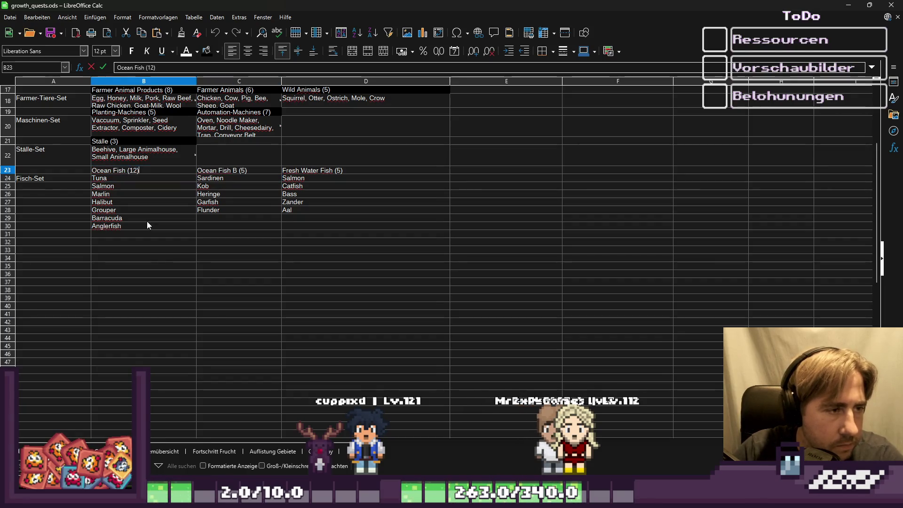
{"action": "key", "text": "ctrl+Left"}
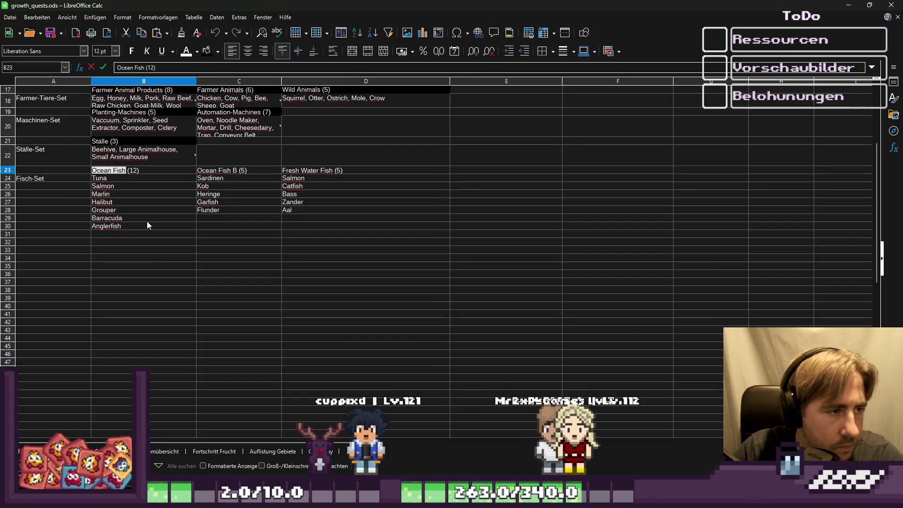
{"action": "type", "text": "B"}
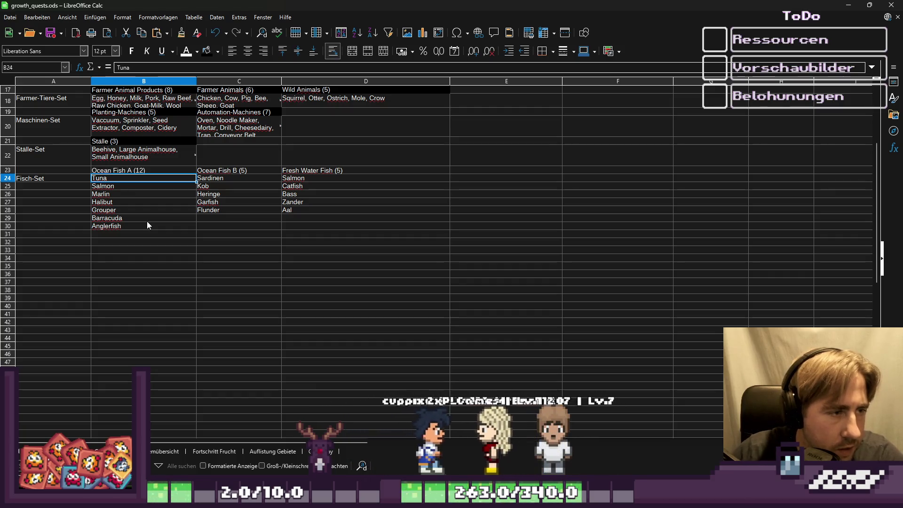
{"action": "key", "text": "BackSpace"}
{"action": "type", "text": "A"}
{"action": "key", "text": "End"}
{"action": "key", "text": "Left"}
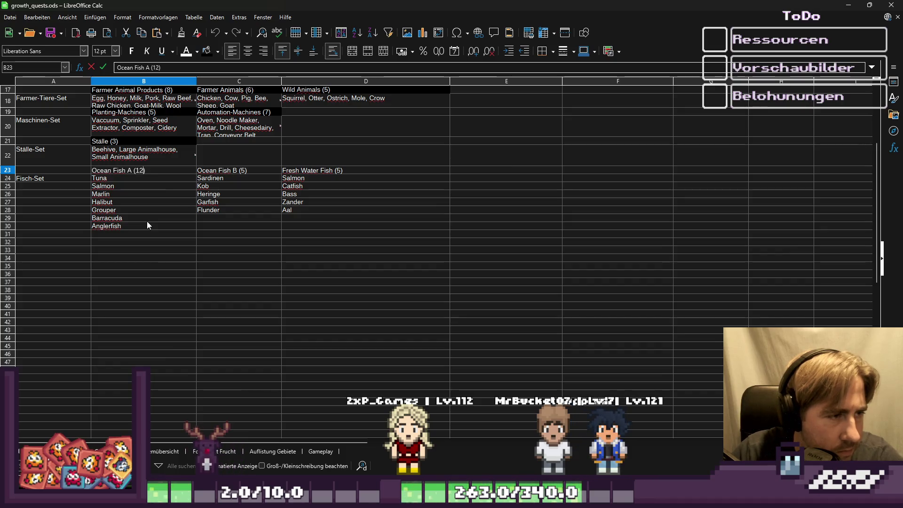
{"action": "key", "text": "BackSpace"}
{"action": "key", "text": "BackSpace"}
{"action": "type", "text": "7"}
{"action": "key", "text": "Tab"}
{"action": "key", "text": "Tab"}
Clear the Salmon entry in the ocean list, then restore it with undo.
{"action": "key", "text": "Left"}
{"action": "key", "text": "Left"}
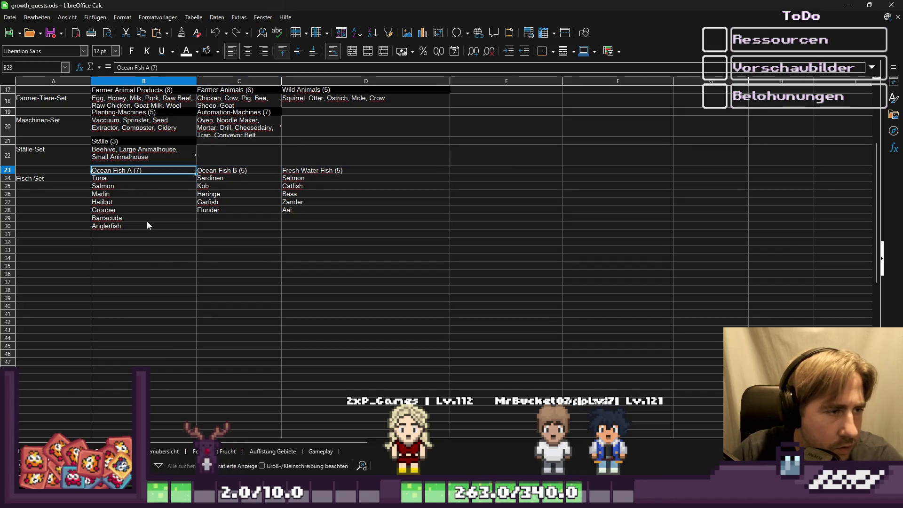
{"action": "key", "text": "Down"}
{"action": "key", "text": "Down"}
{"action": "key", "text": "Delete"}
{"action": "key", "text": "Down"}
{"action": "key", "text": "Down"}
{"action": "key", "text": "Down"}
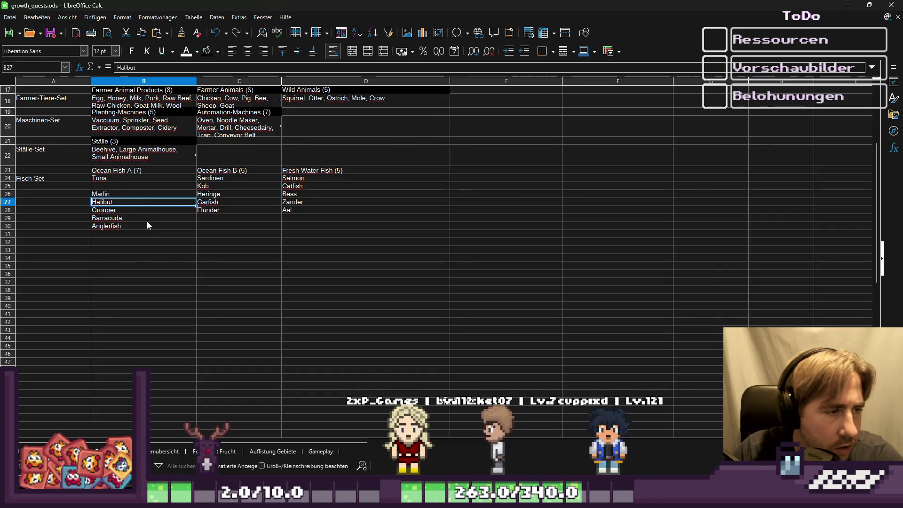
{"action": "key", "text": "Right"}
{"action": "key", "text": "ctrl+z"}
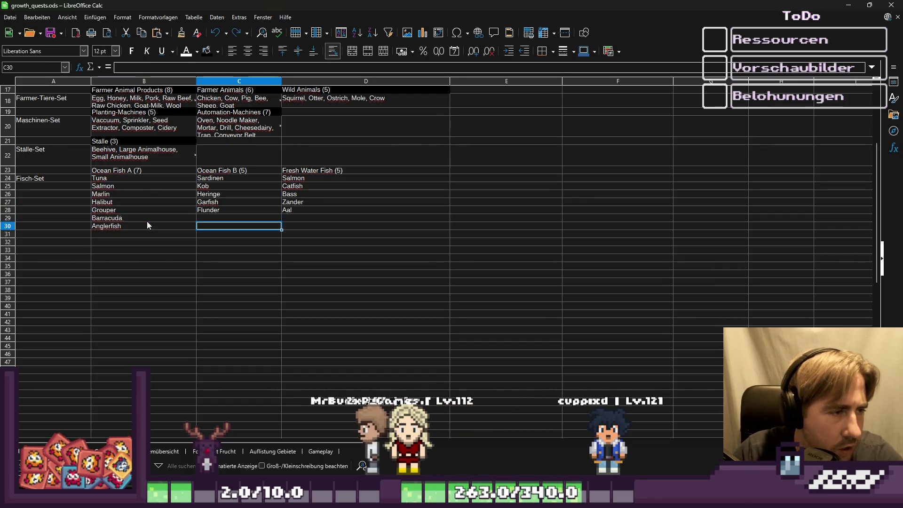
{"action": "key", "text": "Up"}
{"action": "key", "text": "Up"}
{"action": "key", "text": "Up"}
{"action": "key", "text": "Left"}
Rename the B23 header to 'Big Ocean Fish (7)'.
{"action": "key", "text": "F2"}
{"action": "key", "text": "Left"}
{"action": "key", "text": "Left"}
{"action": "key", "text": "Left"}
{"action": "key", "text": "BackSpace"}
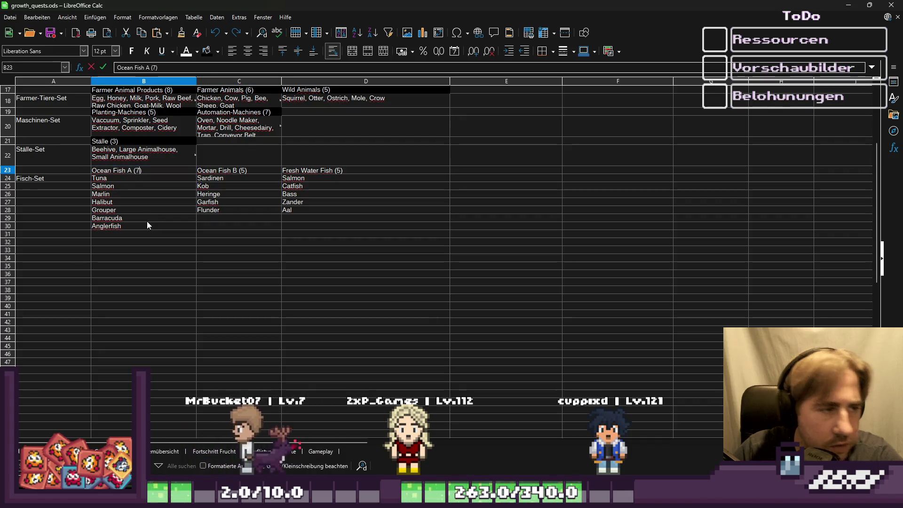
{"action": "key", "text": "BackSpace"}
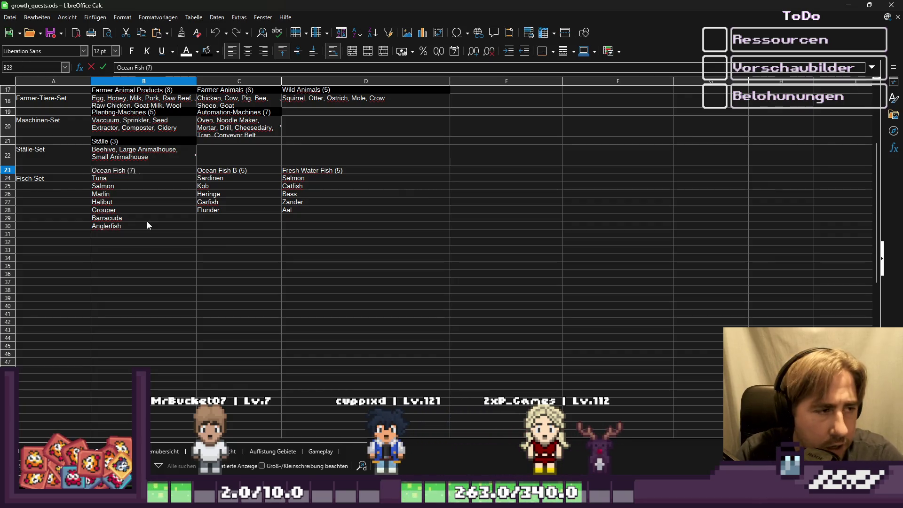
{"action": "key", "text": "Home"}
{"action": "type", "text": "Big"}
{"action": "key", "text": "Tab"}
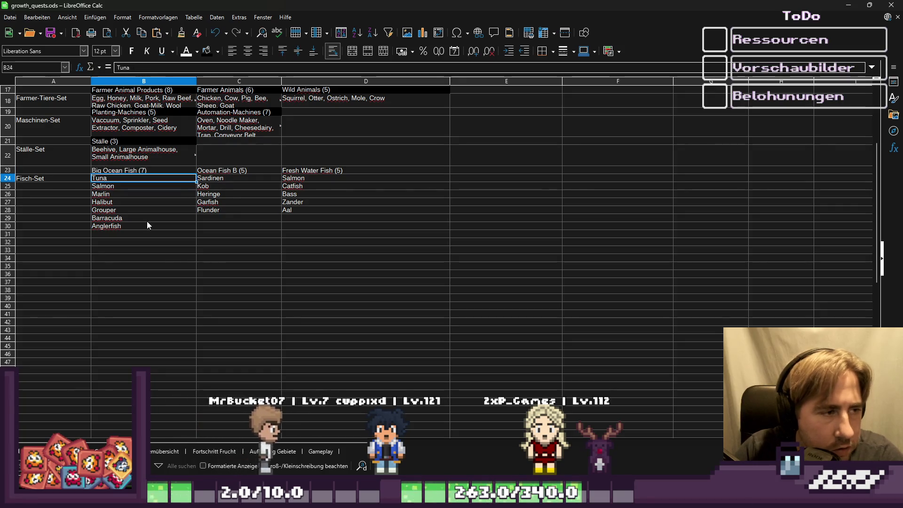
Rename the C23 header to 'Small Ocean Fish (5)'.
{"action": "key", "text": "F2"}
{"action": "key", "text": "Home"}
{"action": "type", "text": "Small"}
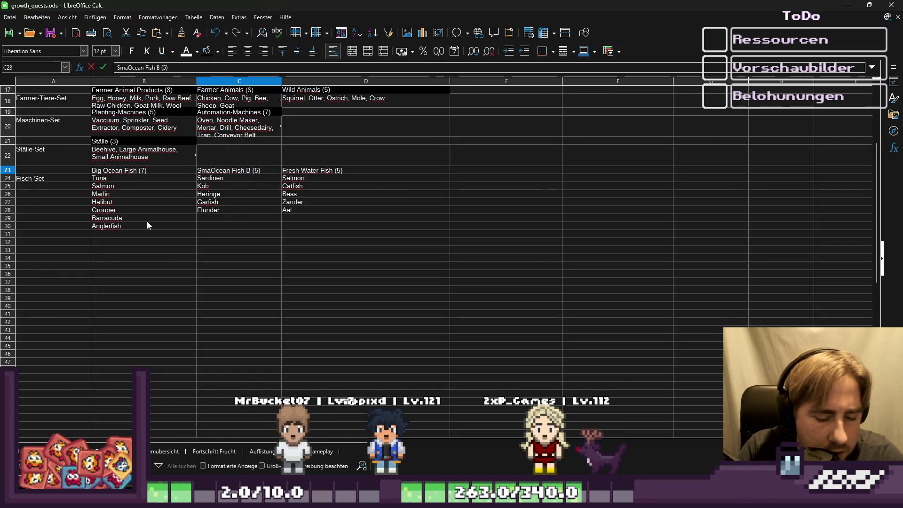
{"action": "key", "text": "Return"}
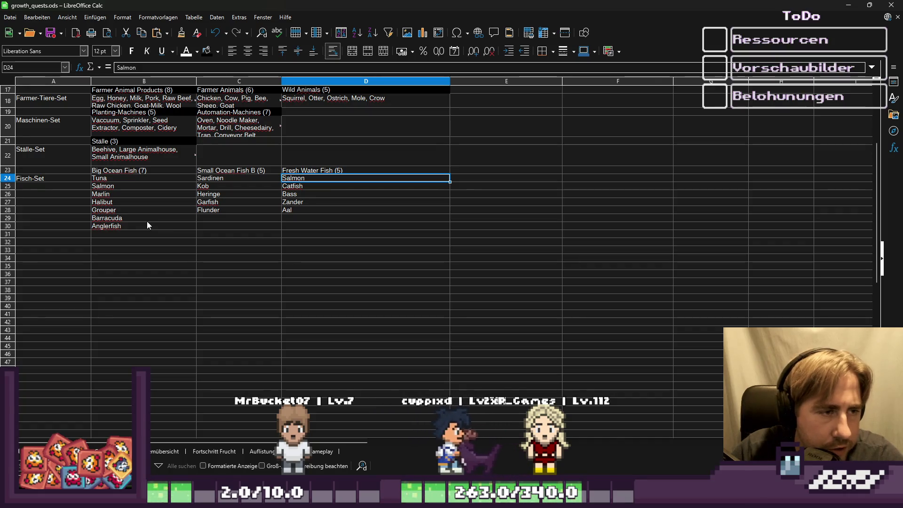
{"action": "key", "text": "Up"}
{"action": "key", "text": "F2"}
{"action": "key", "text": "BackSpace"}
{"action": "key", "text": "BackSpace"}
{"action": "key", "text": "BackSpace"}
{"action": "type", "text": "(5)"}
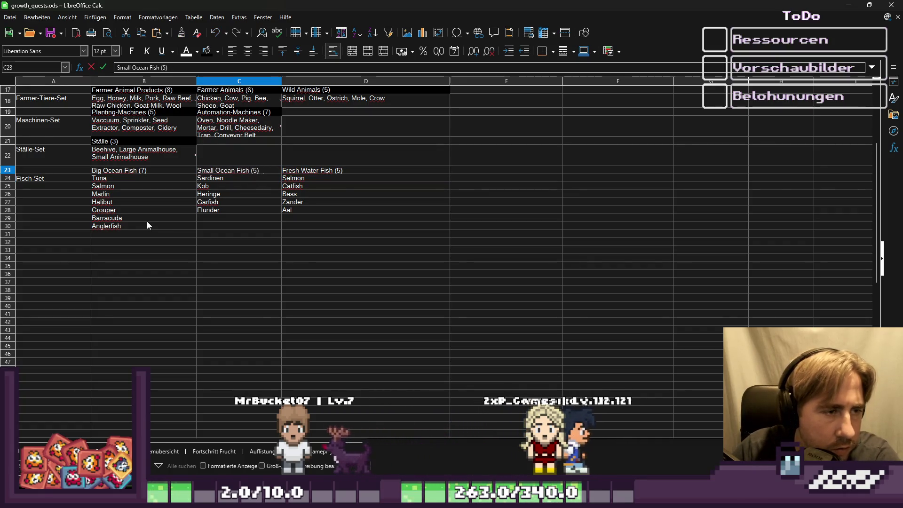
{"action": "key", "text": "Return"}
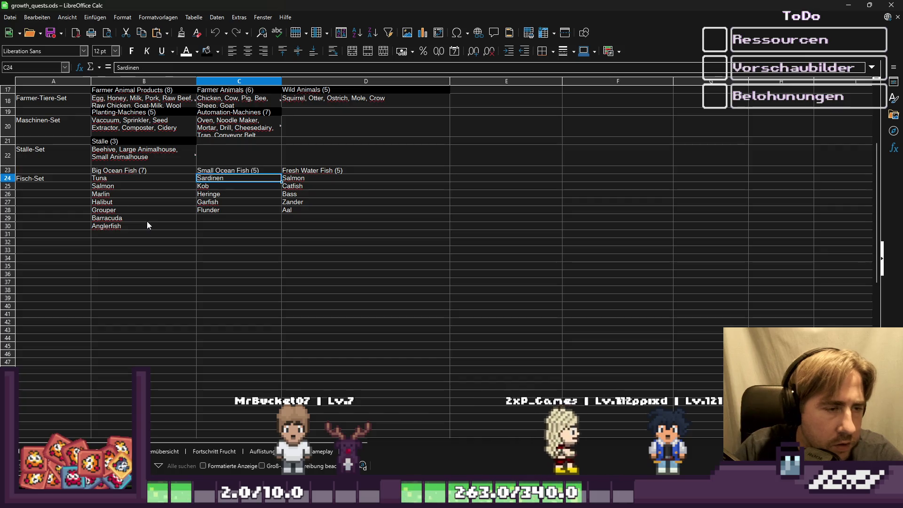
Give the three fish headers B23:D23 the dark header background fill.
{"action": "left_click", "coordinate": [219, 325]}
{"action": "scroll", "coordinate": [219, 325], "scroll_direction": "up", "scroll_amount": 2}
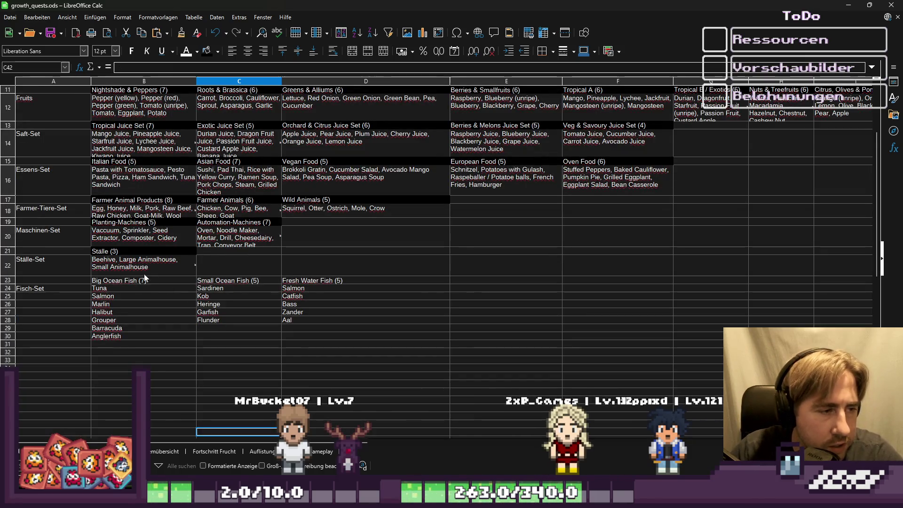
{"action": "mouse_move", "coordinate": [144, 282]}
{"action": "left_mouse_down"}
{"action": "mouse_move", "coordinate": [335, 273]}
{"action": "mouse_move", "coordinate": [376, 281]}
{"action": "left_mouse_up"}
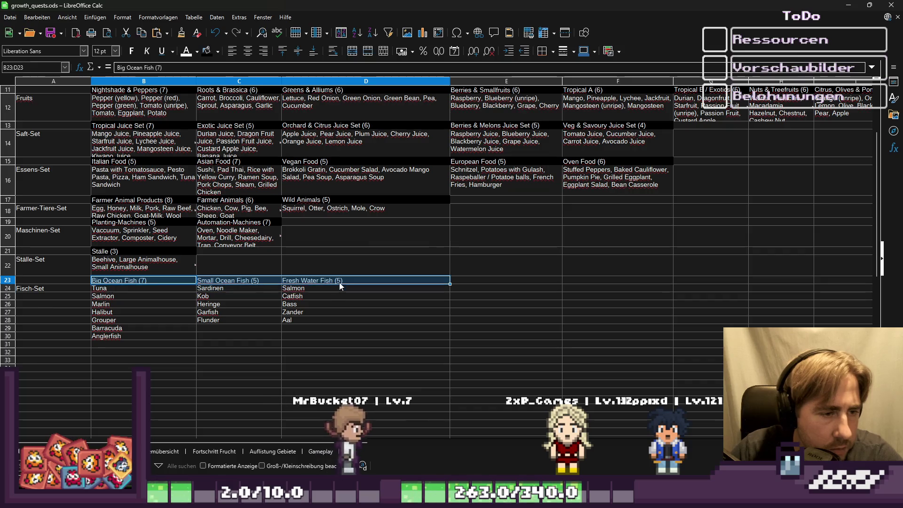
{"action": "left_click", "coordinate": [207, 51]}
{"action": "left_click", "coordinate": [411, 344]}
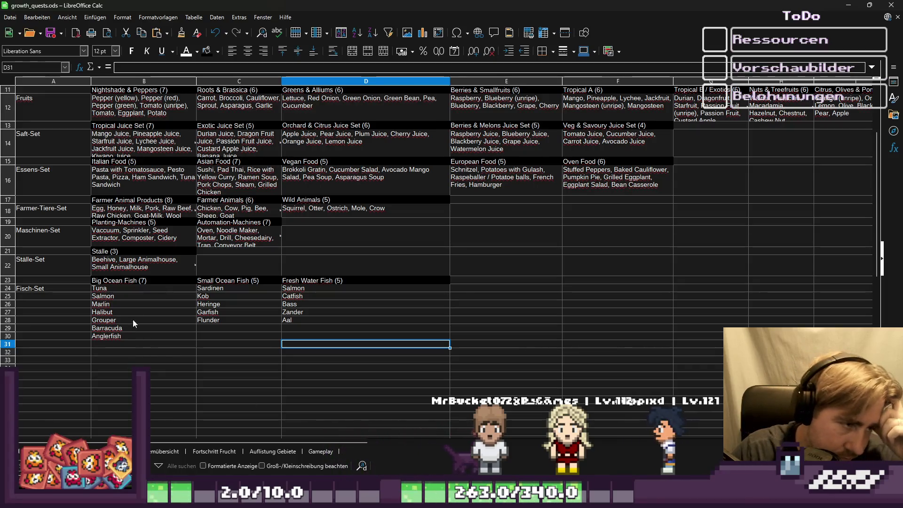
{"action": "left_click", "coordinate": [150, 281]}
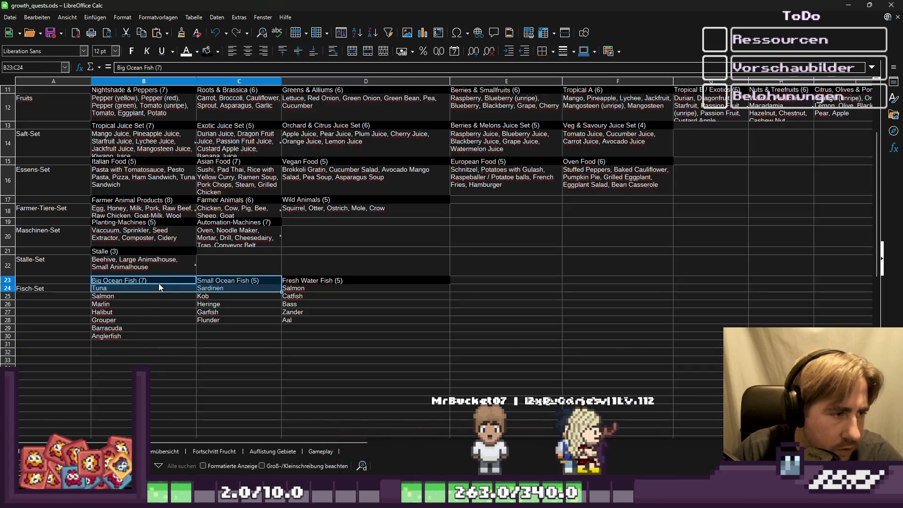
{"action": "key", "text": "Down"}
{"action": "key", "text": "Down"}
{"action": "key", "text": "Down"}
{"action": "key", "text": "Down"}
{"action": "key", "text": "Right"}
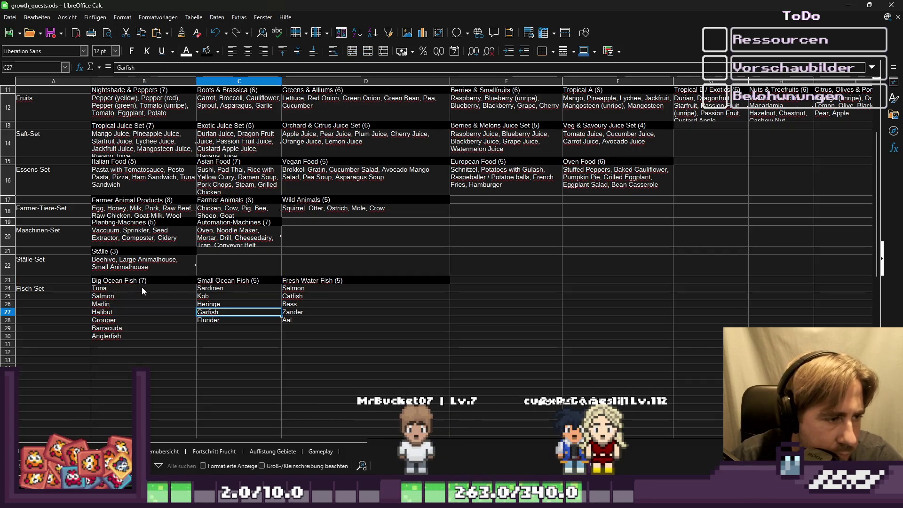
Extend B24 to 'Tuna, Salmon, Marlin, Halibut, Grouper, Barracuda, Anglerfish' and clear B25:B30.
{"action": "double_click", "coordinate": [142, 287]}
{"action": "type", "text": ", Sal"}
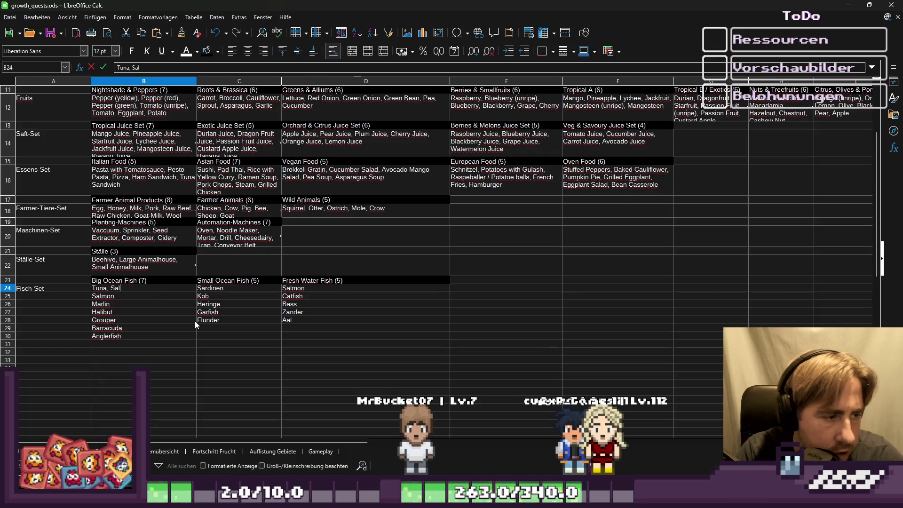
{"action": "type", "text": "mon, Marli"}
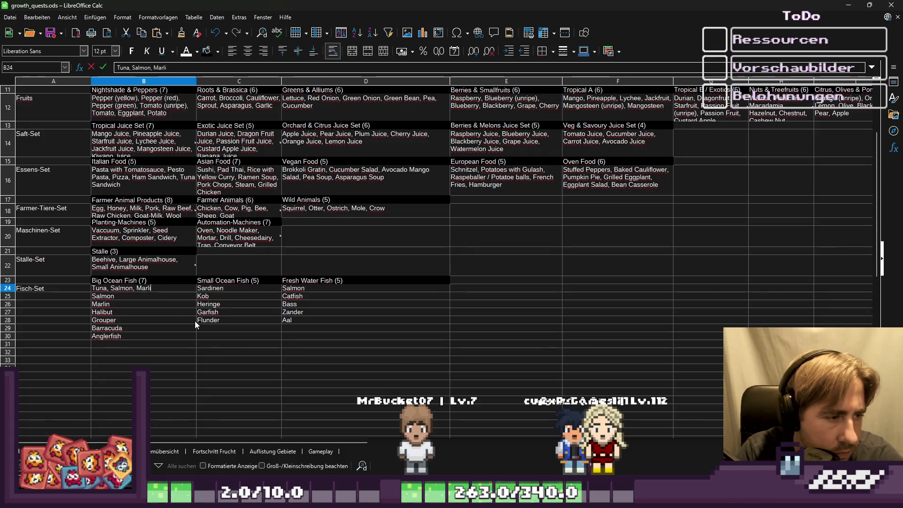
{"action": "type", "text": "n, "}
{"action": "type", "text": "H"}
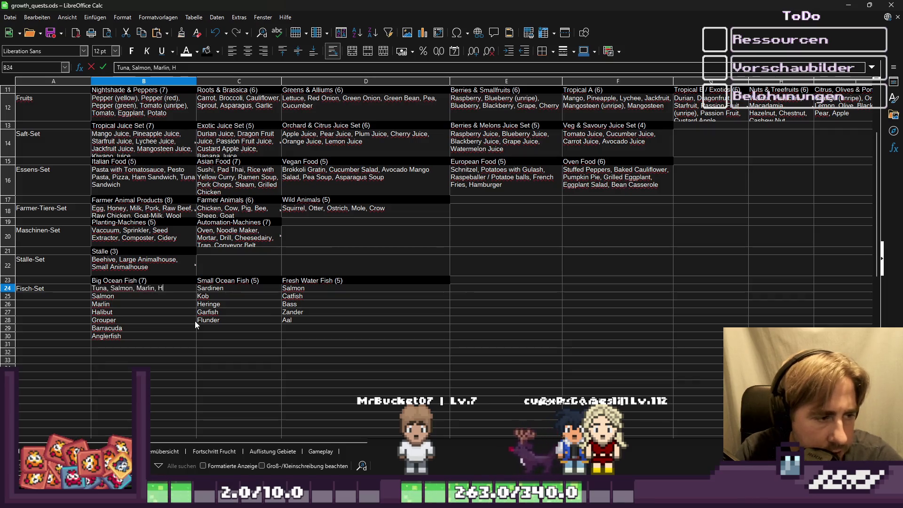
{"action": "type", "text": "alibut"}
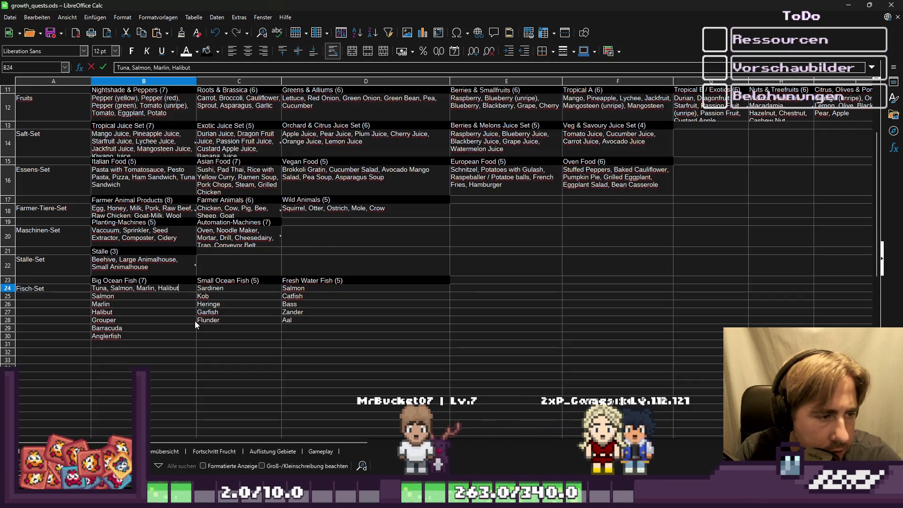
{"action": "type", "text": ", Grouper,"}
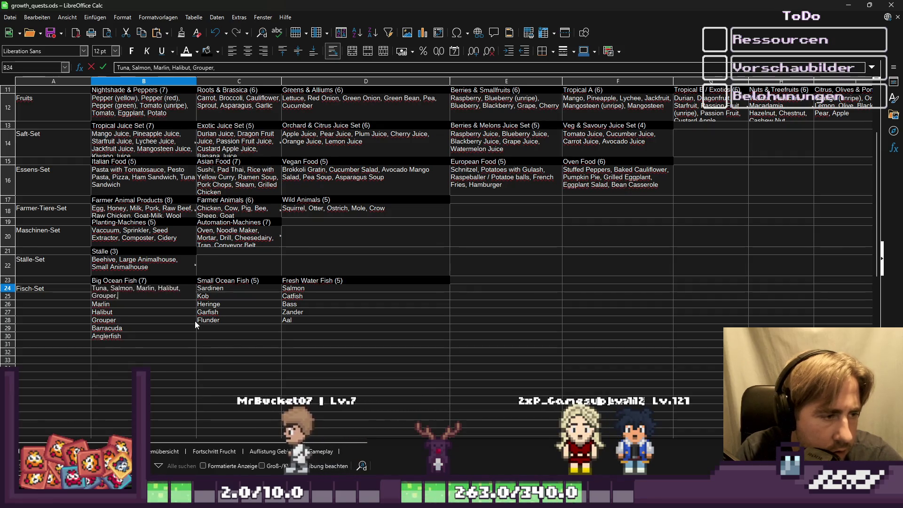
{"action": "type", "text": " Barracu"}
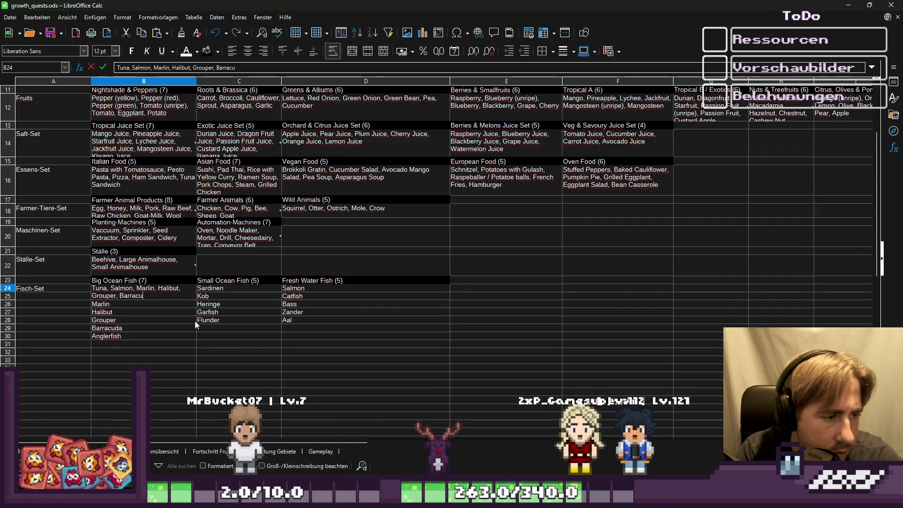
{"action": "type", "text": "da, Anglerfi"}
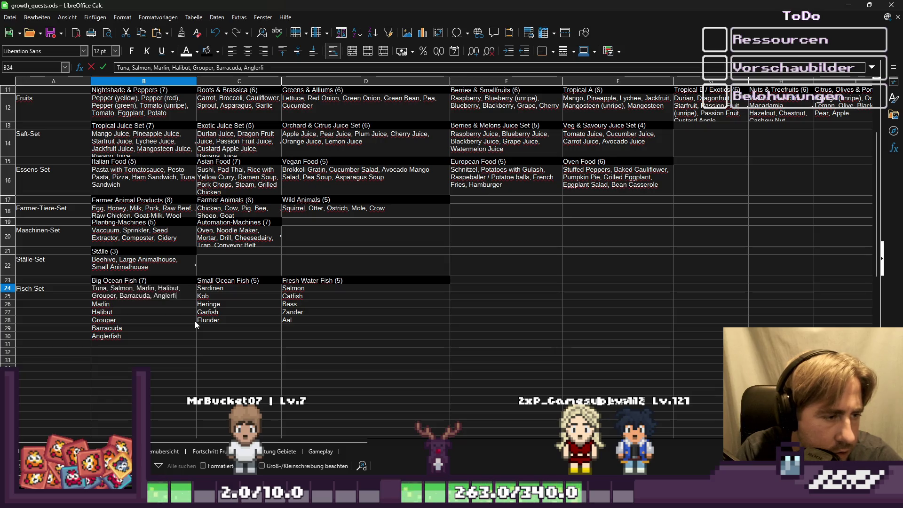
{"action": "type", "text": "sh"}
{"action": "key", "text": "Return"}
{"action": "key", "text": "shift+Down"}
{"action": "key", "text": "shift+Down"}
{"action": "key", "text": "shift+Down"}
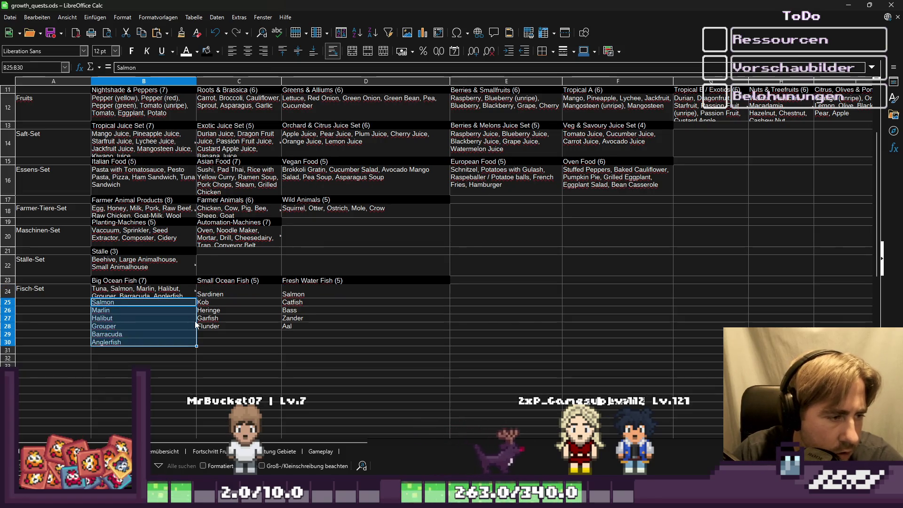
{"action": "key", "text": "Delete"}
{"action": "key", "text": "ctrl+Up"}
{"action": "key", "text": "Right"}
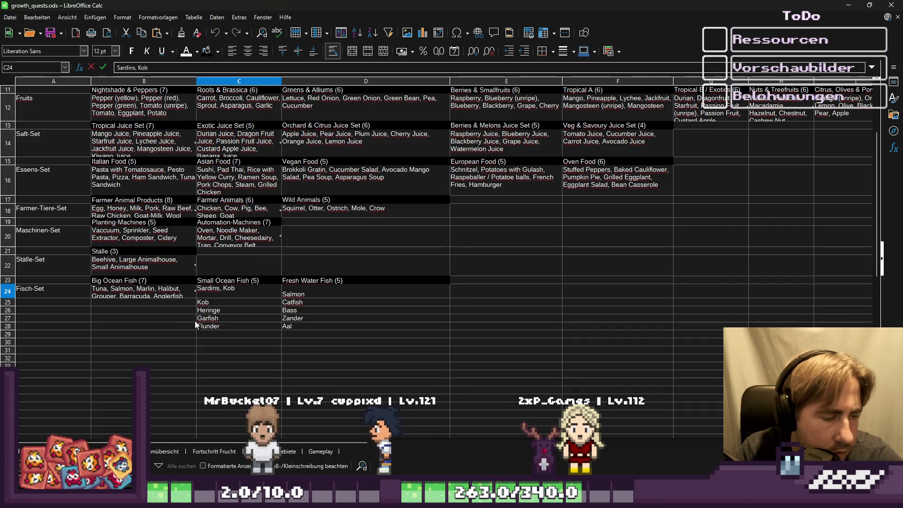
Change C24 to begin 'Sardin, Kob,' and check Herring's spelling on the item overview sheet.
{"action": "key", "text": "BackSpace"}
{"action": "key", "text": "BackSpace"}
{"action": "key", "text": "BackSpace"}
{"action": "type", "text": ", Kob,"}
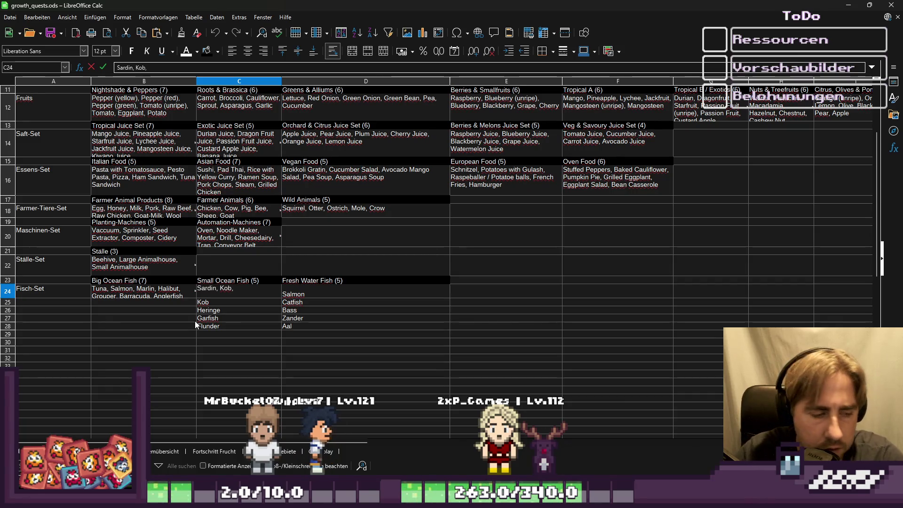
{"action": "key", "text": "ctrl+Page_Up"}
{"action": "left_click", "coordinate": [166, 454]}
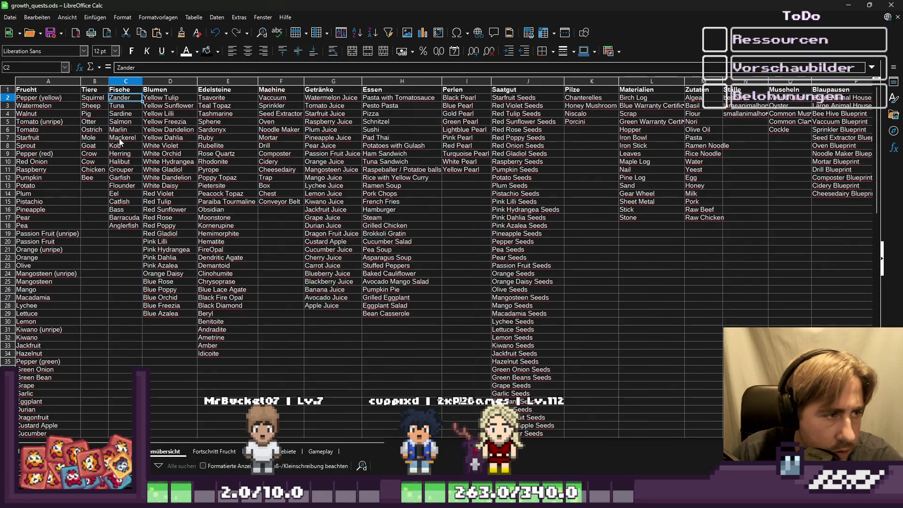
{"action": "left_click", "coordinate": [122, 153]}
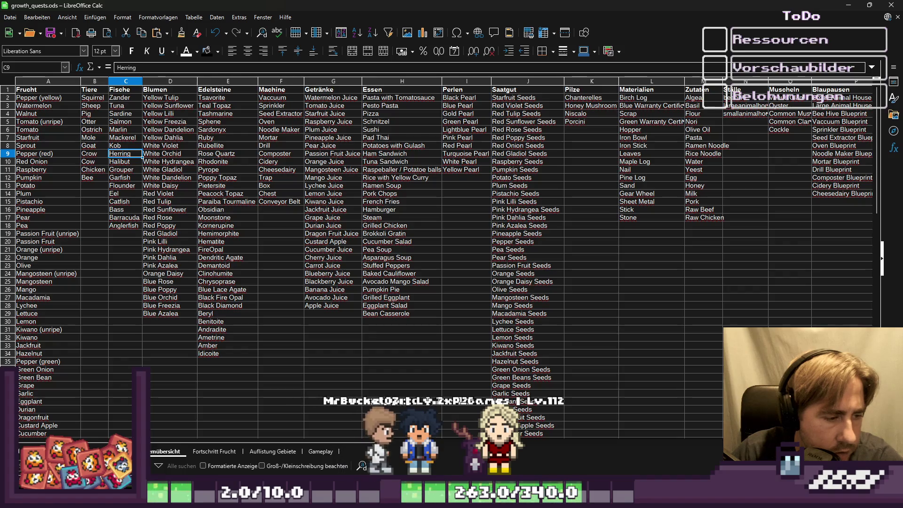
{"action": "key", "text": "ctrl+Page_Up"}
{"action": "key", "text": "ctrl+Page_Up"}
{"action": "key", "text": "ctrl+Page_Down"}
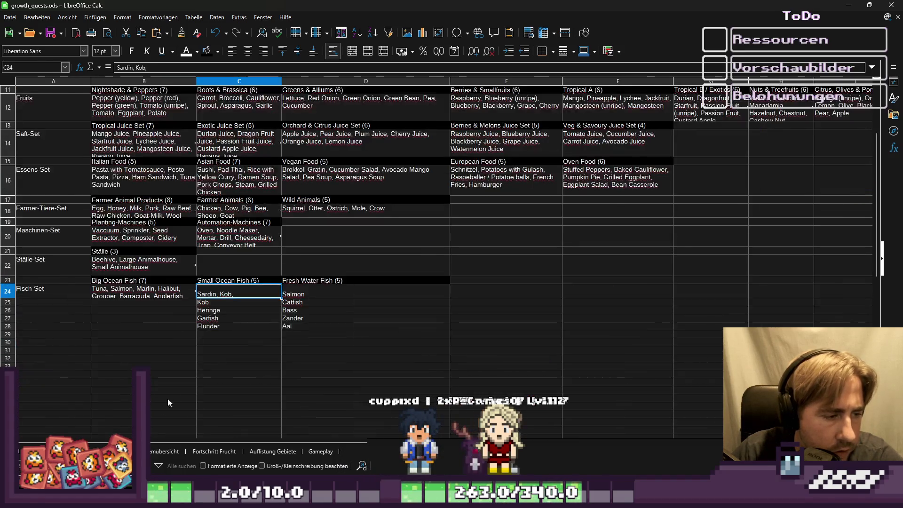
Add Herring and Garfish to the C24 entry and clear the leftover cells C25:C28.
{"action": "double_click", "coordinate": [250, 292]}
{"action": "type", "text": "H"}
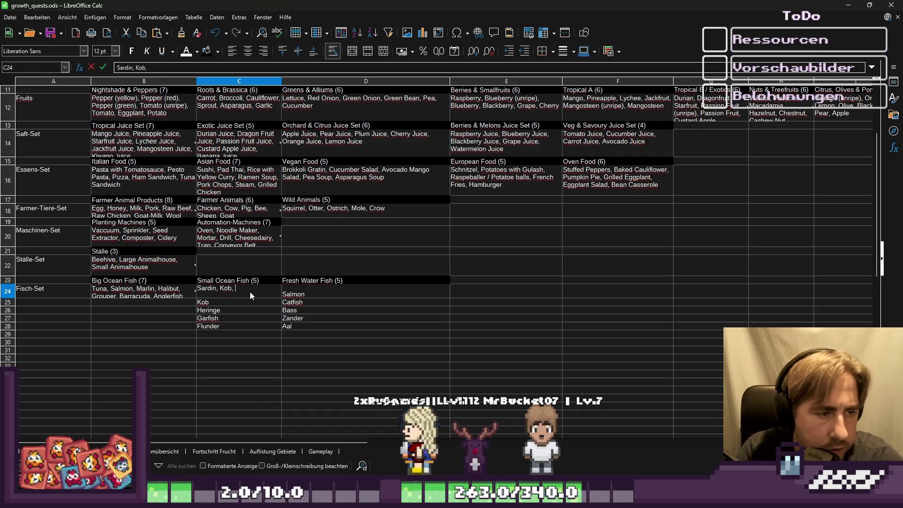
{"action": "type", "text": "erring, GFa"}
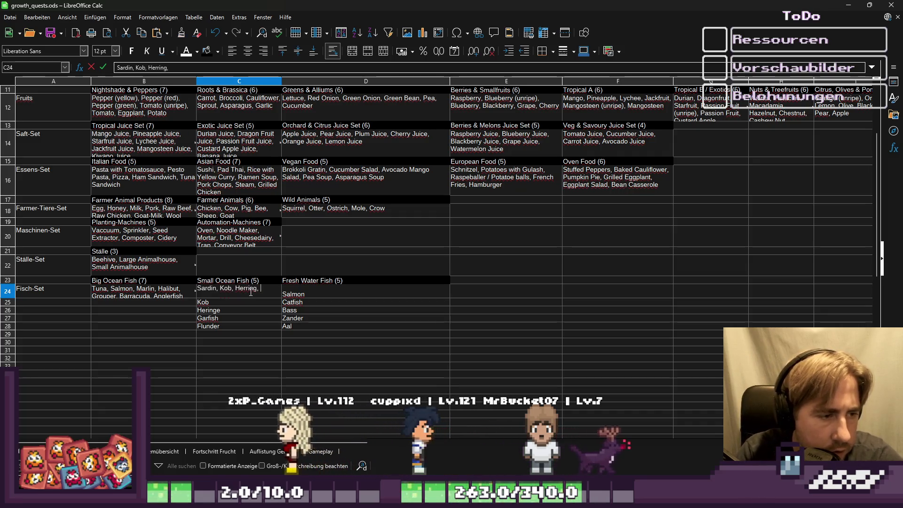
{"action": "key", "text": "BackSpace"}
{"action": "key", "text": "BackSpace"}
{"action": "type", "text": "argf"}
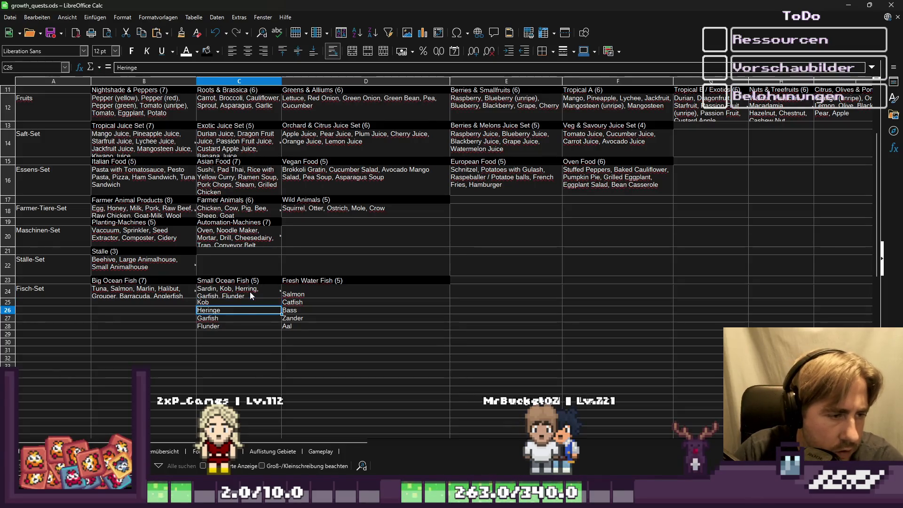
{"action": "key", "text": "shift+Down"}
{"action": "key", "text": "shift+Down"}
{"action": "key", "text": "shift+Down"}
{"action": "key", "text": "Delete"}
{"action": "key", "text": "Up"}
{"action": "key", "text": "Right"}
Make D24 read 'Salmon, Catfish, Bass, Zander, Aal' and clear the fresh water cells below.
{"action": "key", "text": "F2"}
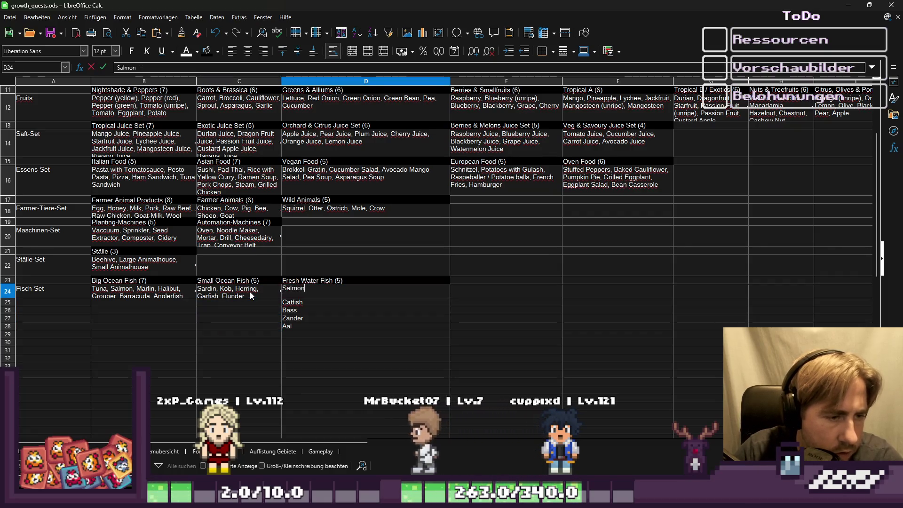
{"action": "type", "text": ", Catfish, Bass, T"}
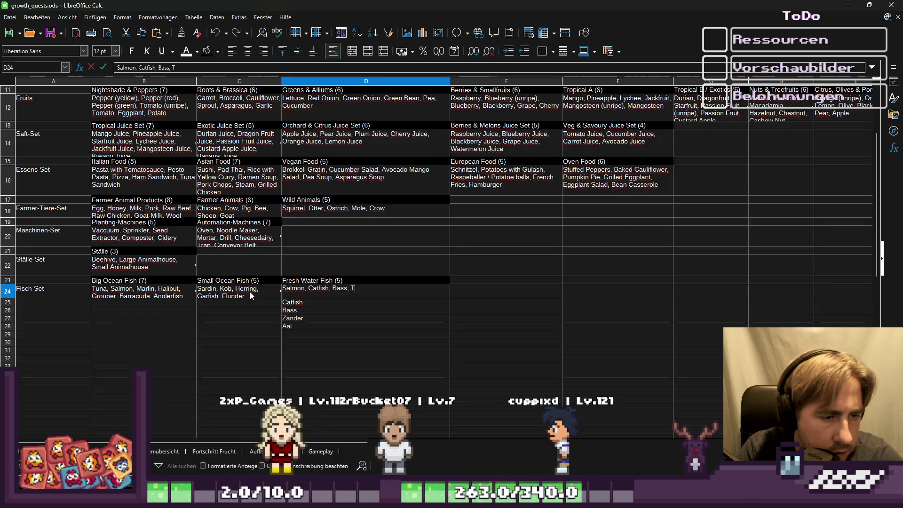
{"action": "key", "text": "BackSpace"}
{"action": "type", "text": "Zander, Aal"}
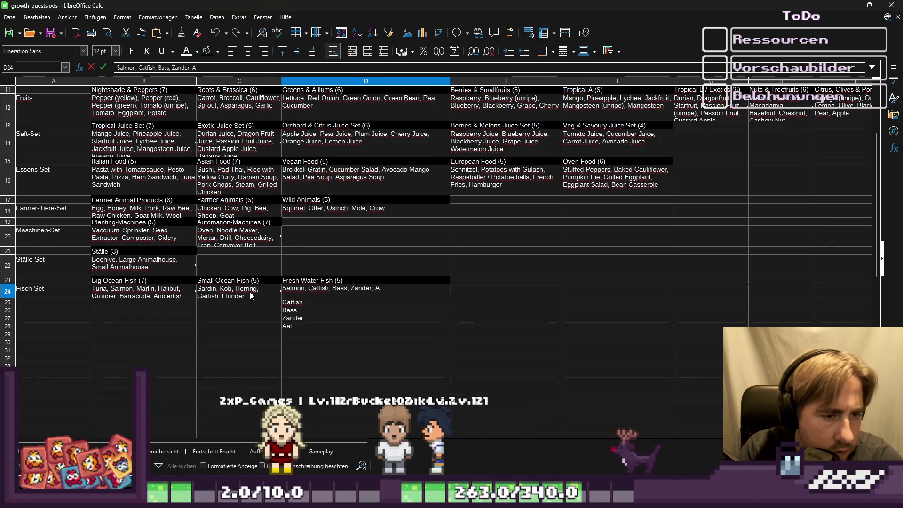
{"action": "key", "text": "Return"}
{"action": "key", "text": "shift+Down"}
{"action": "key", "text": "shift+Down"}
{"action": "key", "text": "shift+Down"}
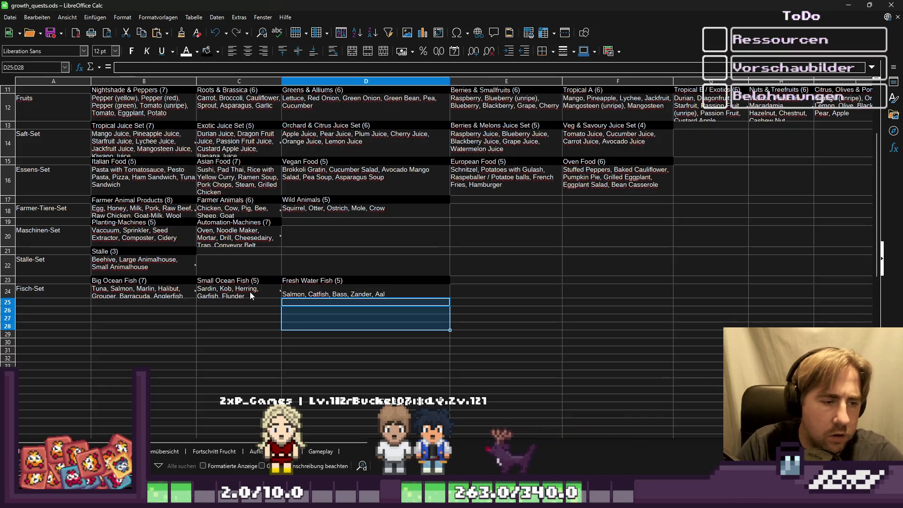
{"action": "key", "text": "Delete"}
{"action": "key", "text": "Left"}
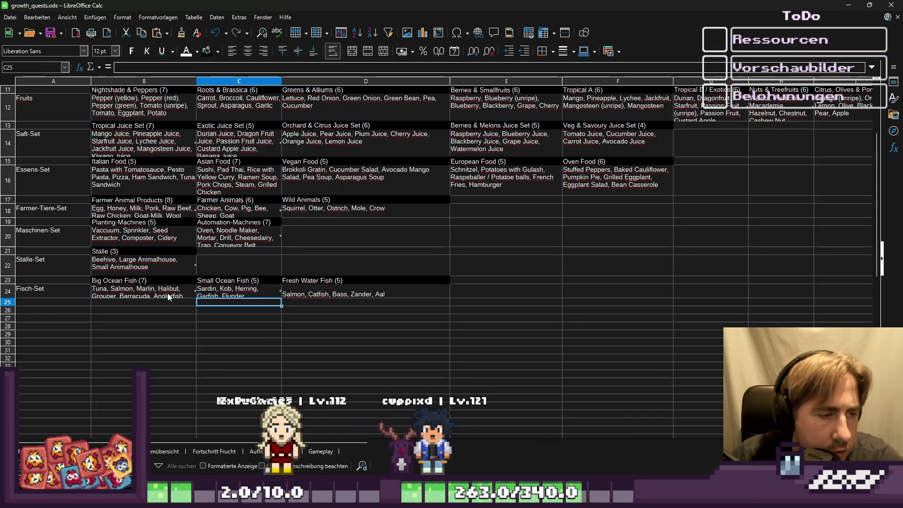
Enlarge row 24 so the Fisch-Set lists in B23:D24 show fully.
{"action": "left_click_drag", "start_coordinate": [14, 294], "coordinate": [13, 298]}
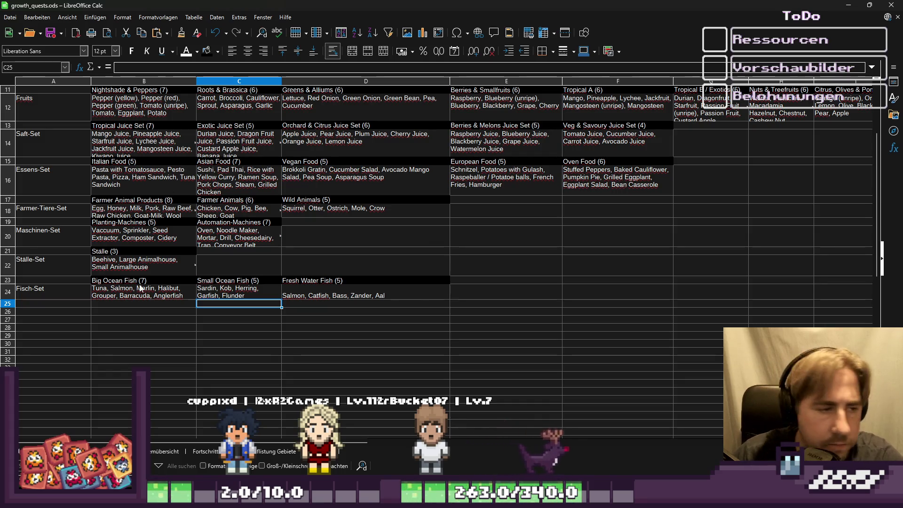
{"action": "left_click_drag", "start_coordinate": [140, 289], "coordinate": [306, 289]}
{"action": "left_click", "coordinate": [343, 344]}
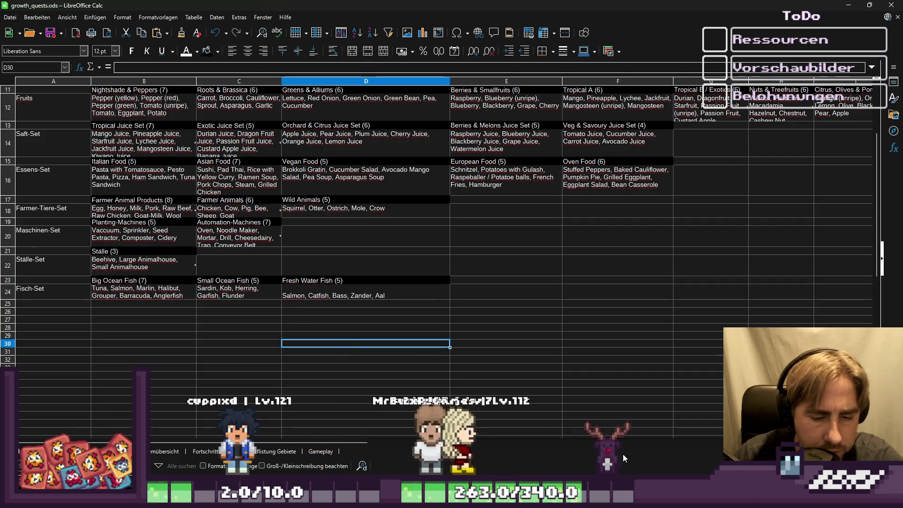
Rename the Asian Food set to Big Ocean Fish and save it as BigOceanFishSet.tres.
{"action": "mouse_move", "coordinate": [607, 499]}
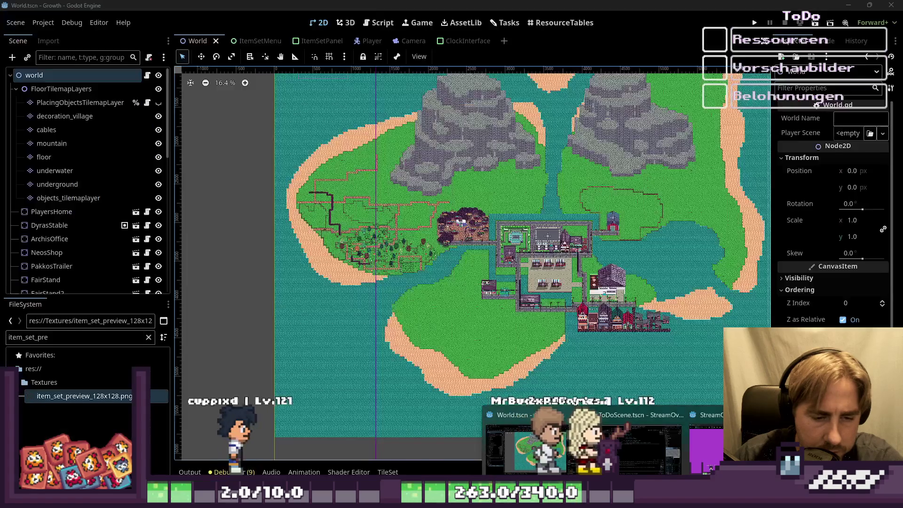
{"action": "left_click", "coordinate": [531, 447]}
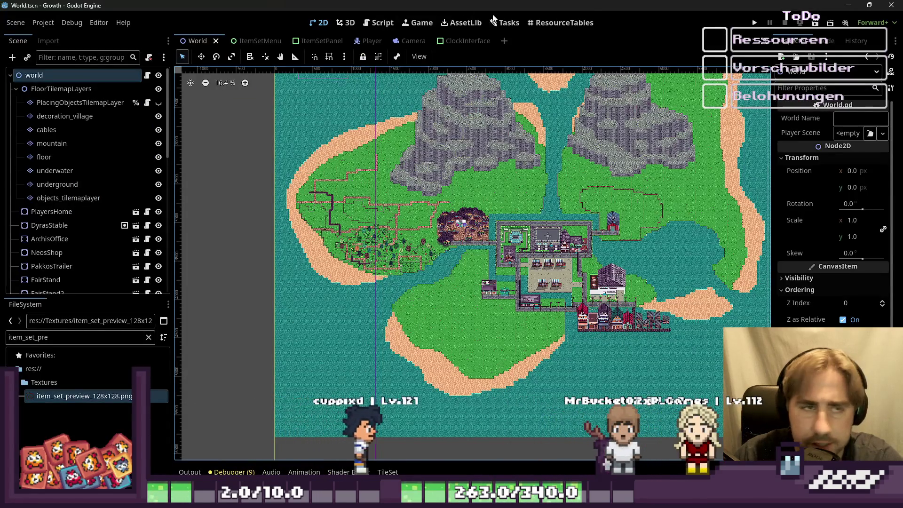
{"action": "left_click", "coordinate": [561, 22]}
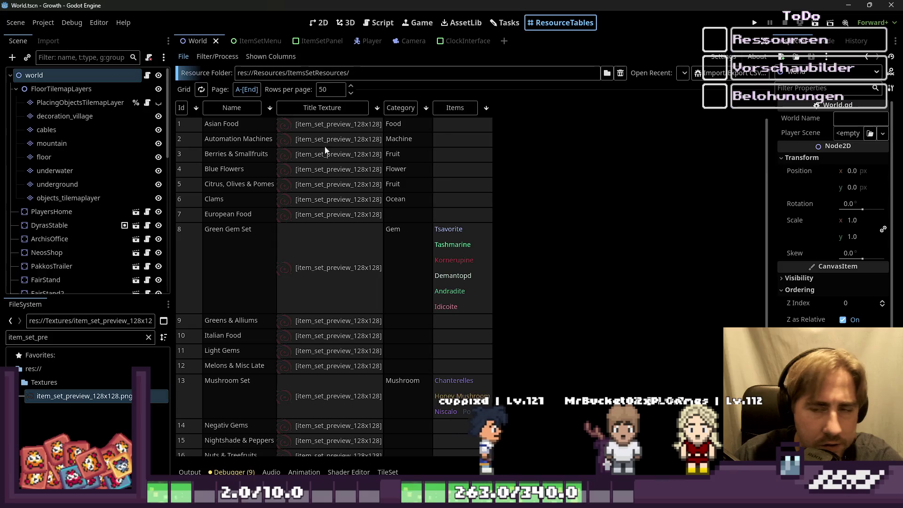
{"action": "left_click", "coordinate": [255, 128]}
{"action": "left_click", "coordinate": [871, 132]}
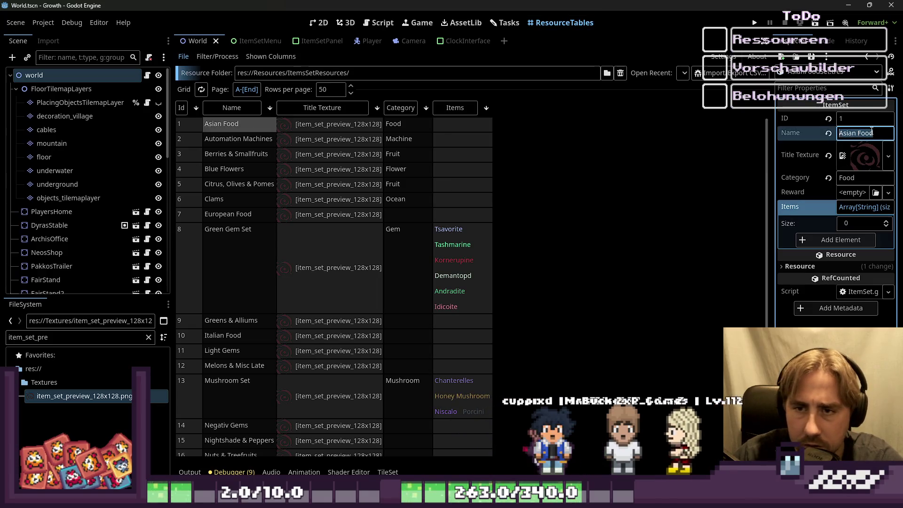
{"action": "type", "text": "Big Ocean-F"}
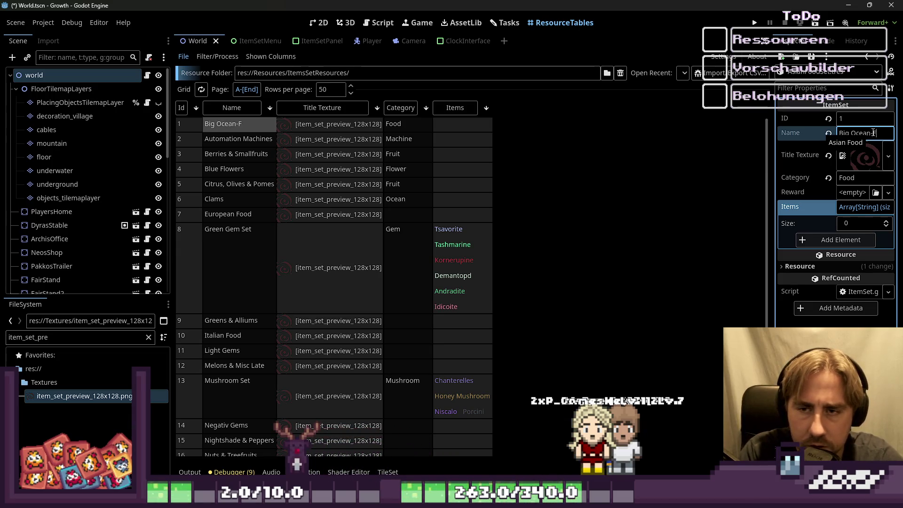
{"action": "key", "text": "BackSpace"}
{"action": "key", "text": "BackSpace"}
{"action": "type", "text": " Fish"}
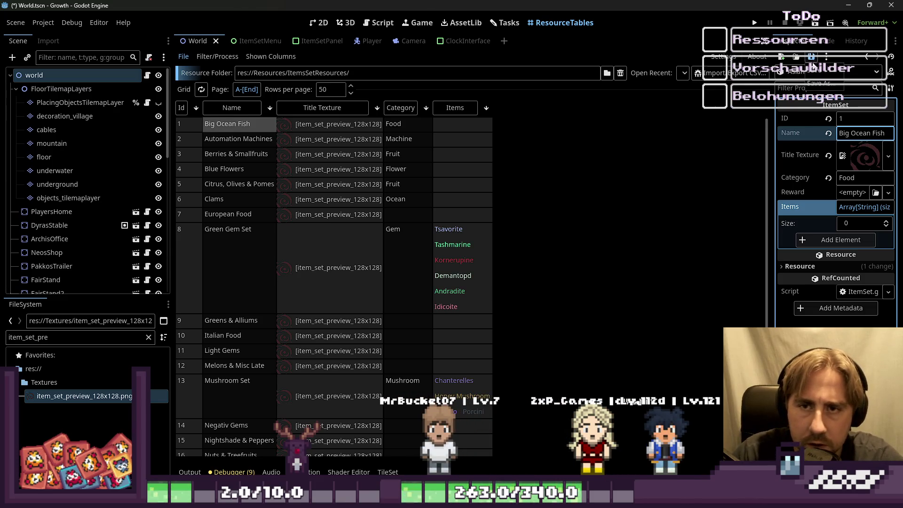
{"action": "left_click", "coordinate": [821, 84]}
{"action": "left_click", "coordinate": [355, 211]}
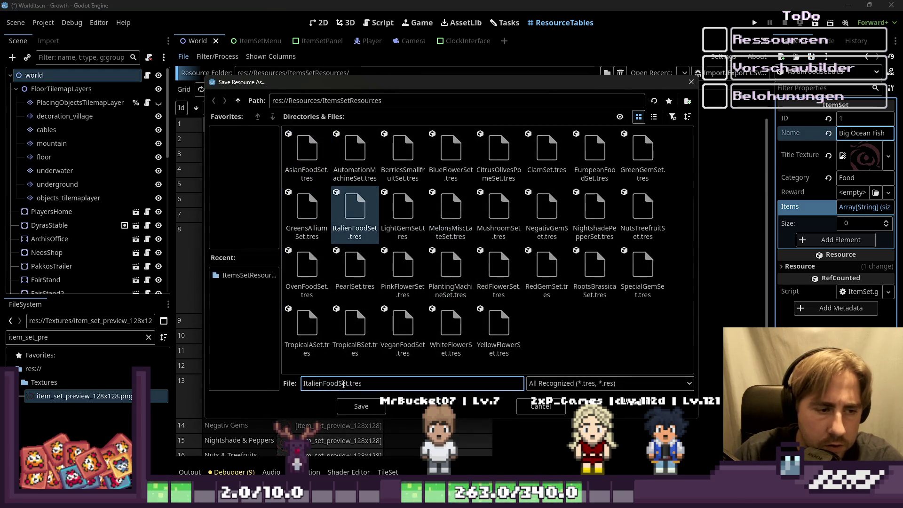
{"action": "key", "text": "Home"}
{"action": "key", "text": "shift+Right"}
{"action": "key", "text": "shift+Right"}
{"action": "key", "text": "shift+Right"}
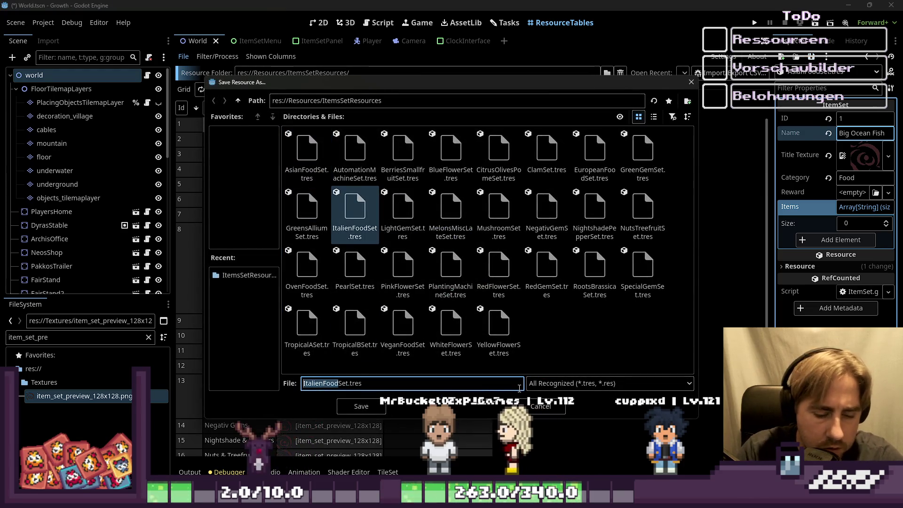
{"action": "type", "text": "Big Ocean F"}
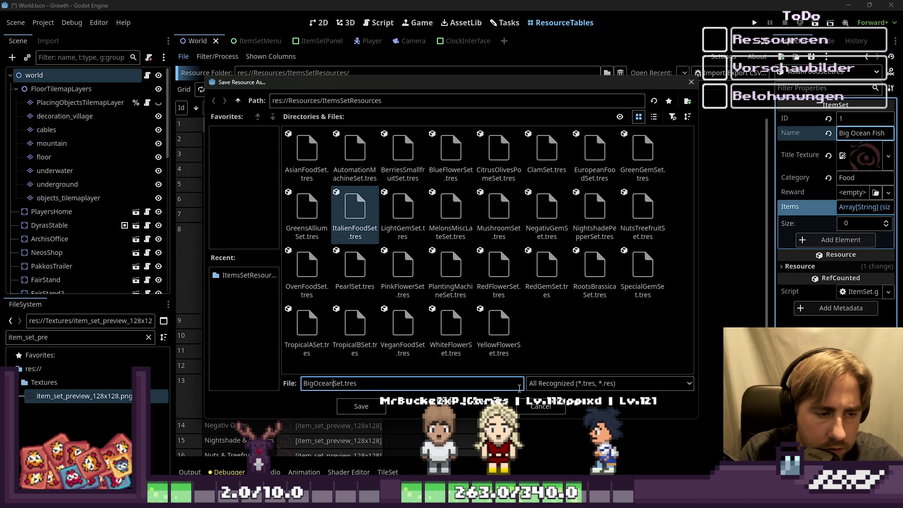
{"action": "type", "text": "ish"}
{"action": "key", "text": "Return"}
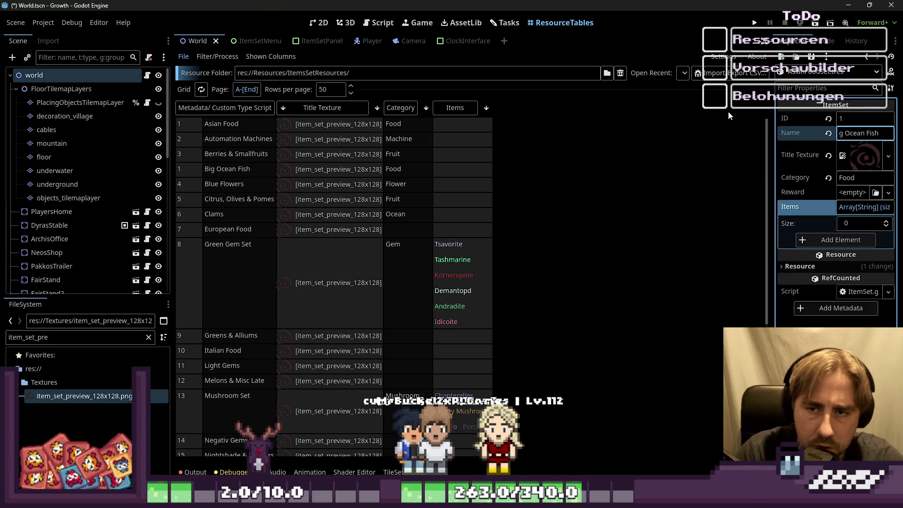
Rename the set to Small Ocean Fish and save it as SmallOceanFishSet.tres.
{"action": "type", "text": "Small"}
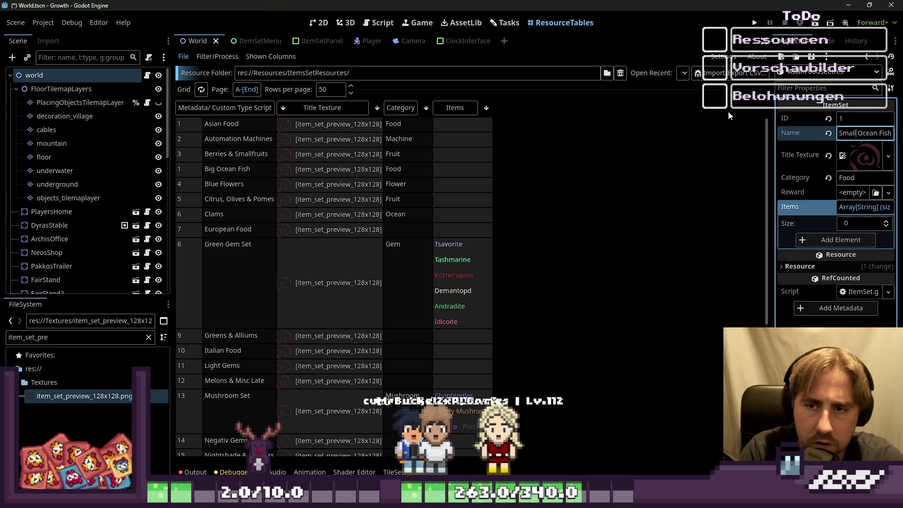
{"action": "left_click", "coordinate": [812, 56]}
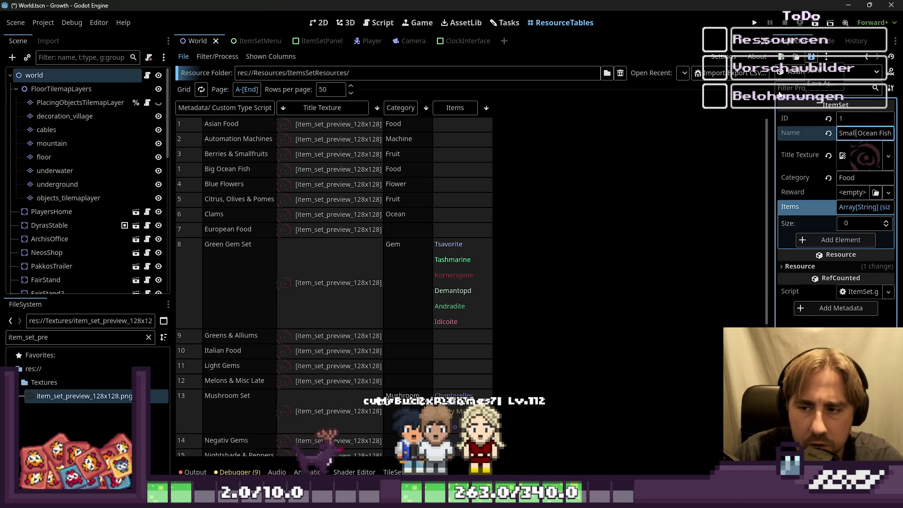
{"action": "left_click", "coordinate": [816, 84]}
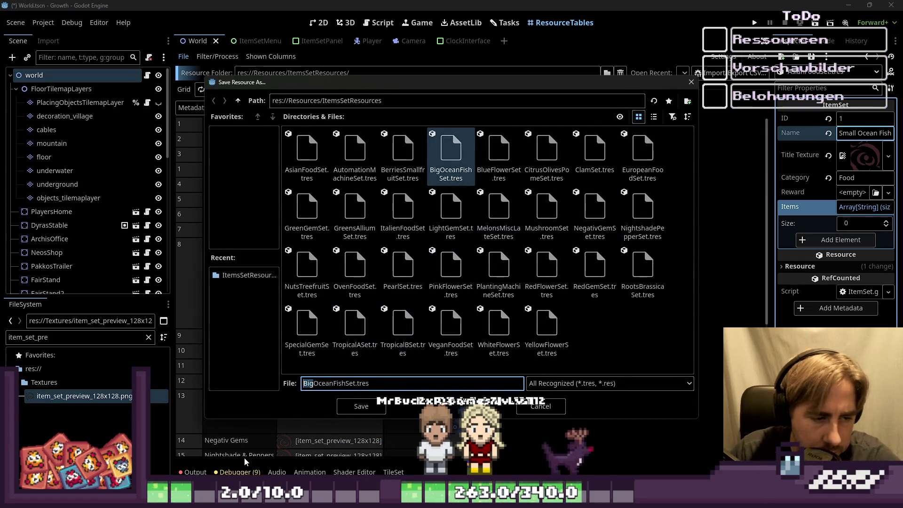
{"action": "type", "text": "Small"}
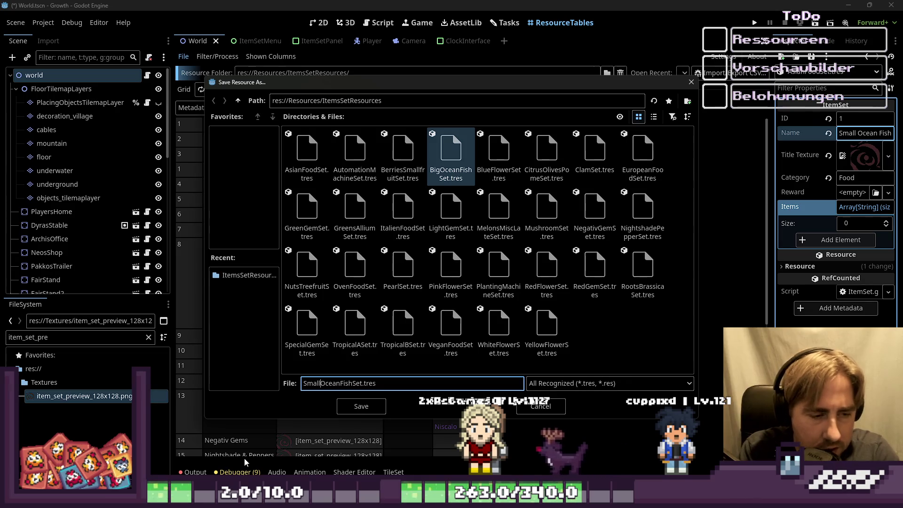
{"action": "key", "text": "Return"}
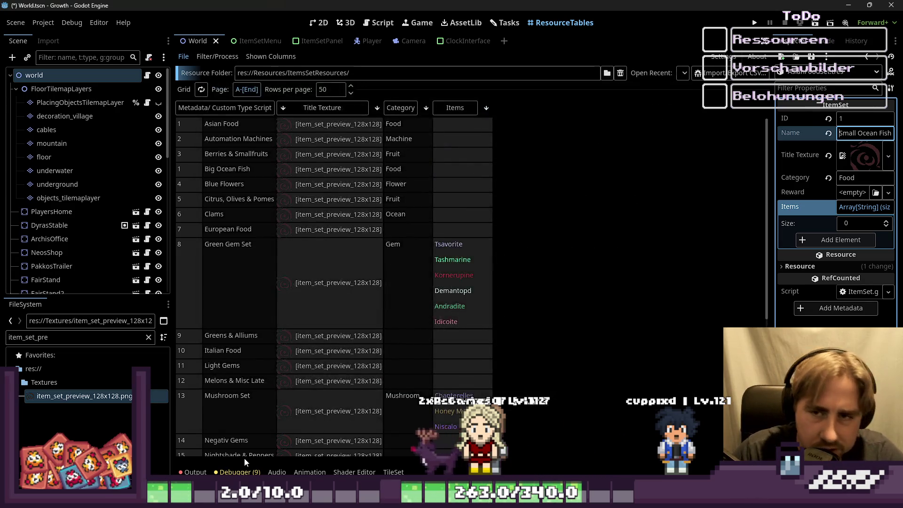
Rename the set to Fresh Water Fish and save it as FreshWaterFishSet.tres.
{"action": "double_click", "coordinate": [849, 133]}
{"action": "type", "text": "Fre"}
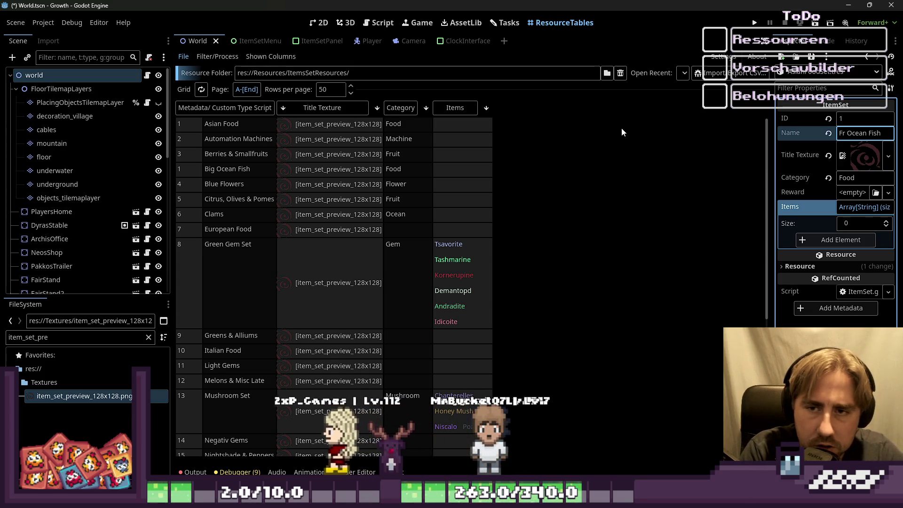
{"action": "key", "text": "shift+End"}
{"action": "key", "text": "Delete"}
{"action": "key", "text": "BackSpace"}
{"action": "type", "text": "e"}
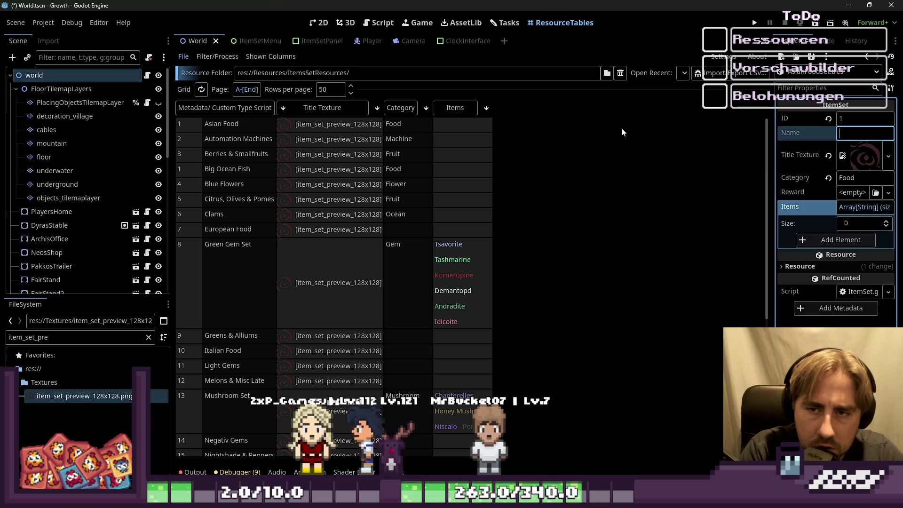
{"action": "key", "text": "BackSpace"}
{"action": "type", "text": "h W"}
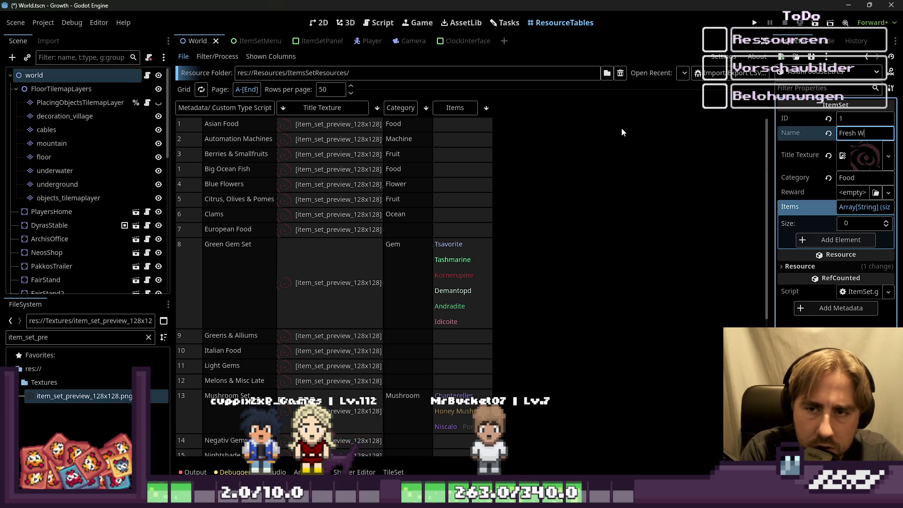
{"action": "type", "text": "ater Fish"}
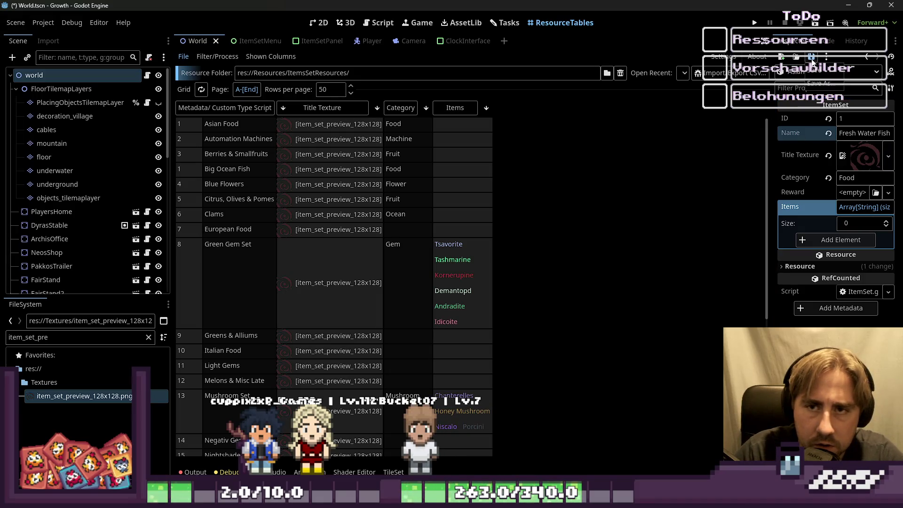
{"action": "left_click", "coordinate": [817, 85]}
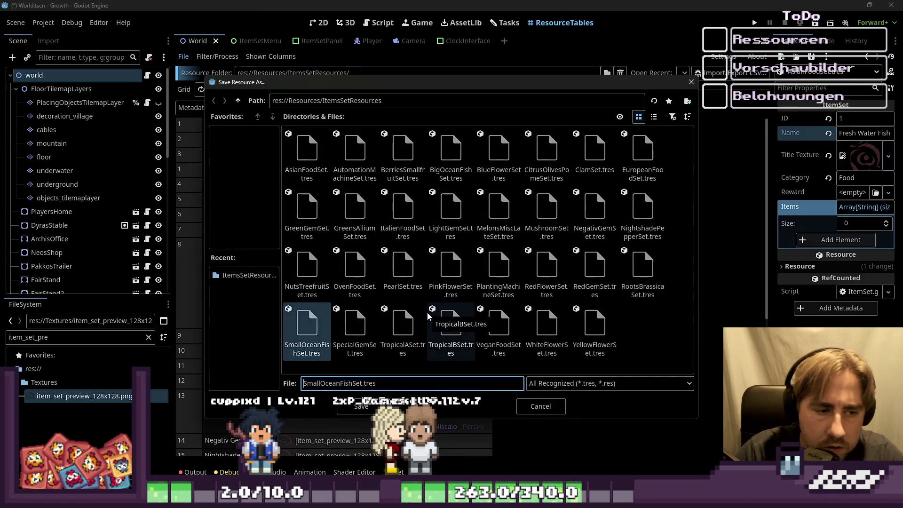
{"action": "key", "text": "shift+Left"}
{"action": "key", "text": "shift+Left"}
{"action": "key", "text": "shift+Left"}
{"action": "type", "text": "Fresh"}
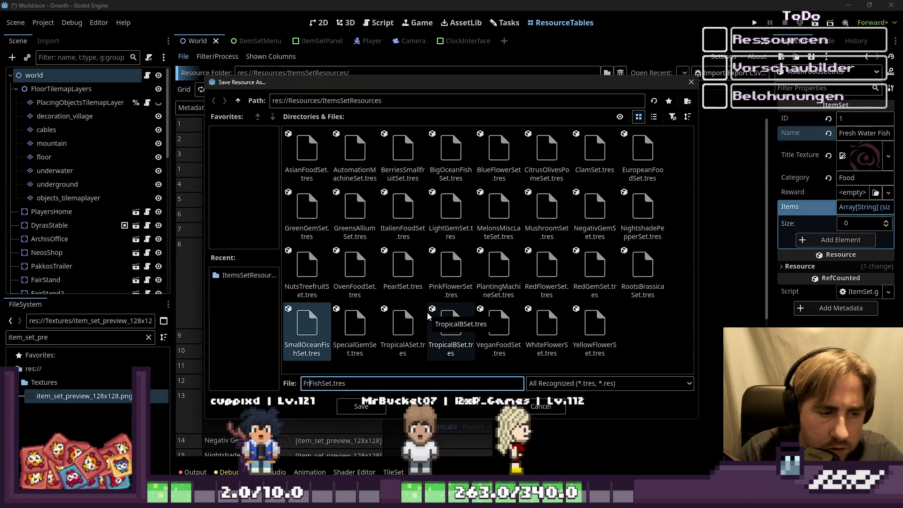
{"action": "type", "text": "Wate"}
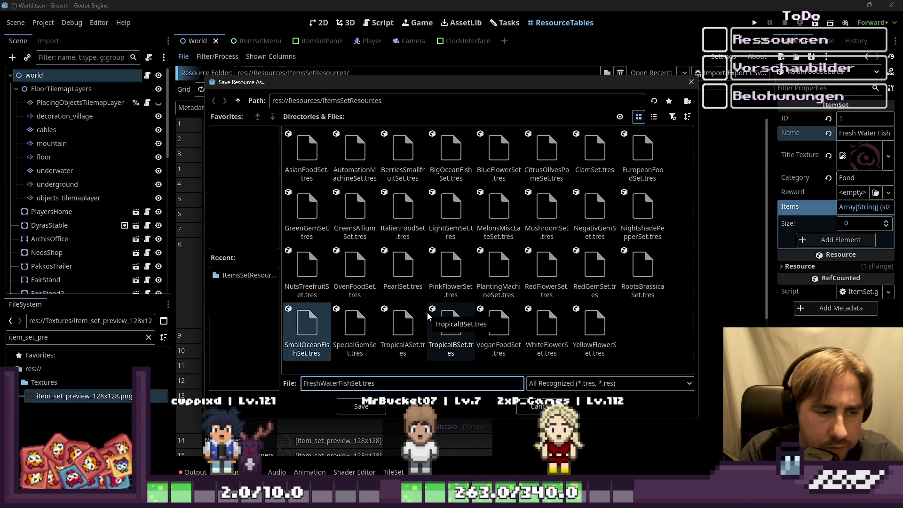
{"action": "key", "text": "Return"}
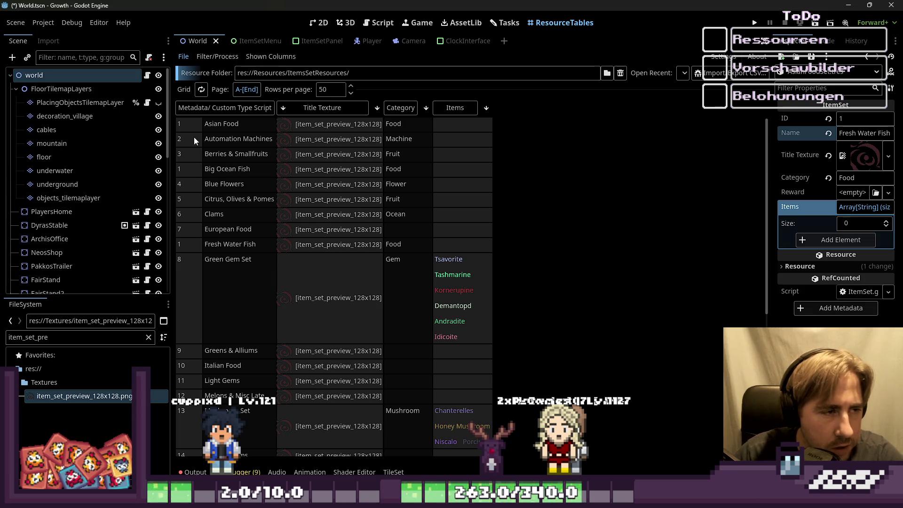
Change the Small Ocean Fish set's Id to 30.
{"action": "left_click", "coordinate": [185, 172]}
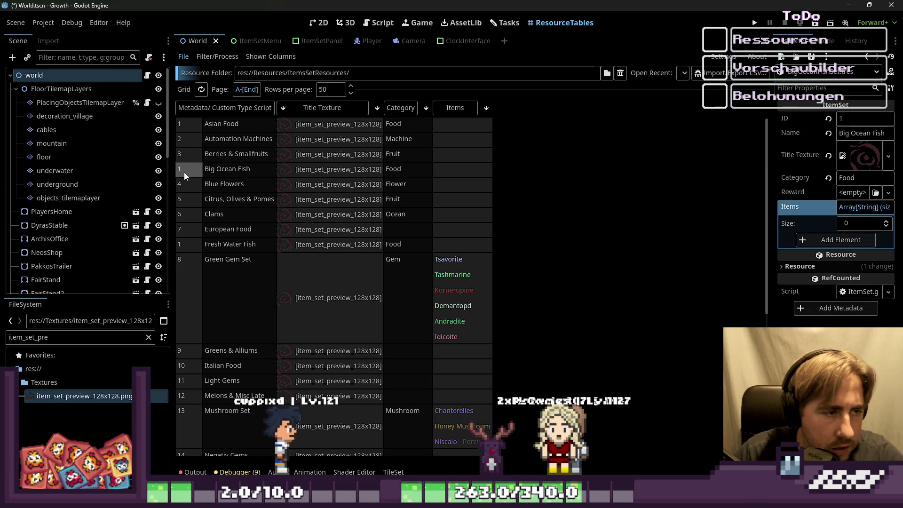
{"action": "scroll", "coordinate": [193, 179], "scroll_direction": "down", "scroll_amount": 5}
{"action": "scroll", "coordinate": [195, 177], "scroll_direction": "up", "scroll_amount": 3}
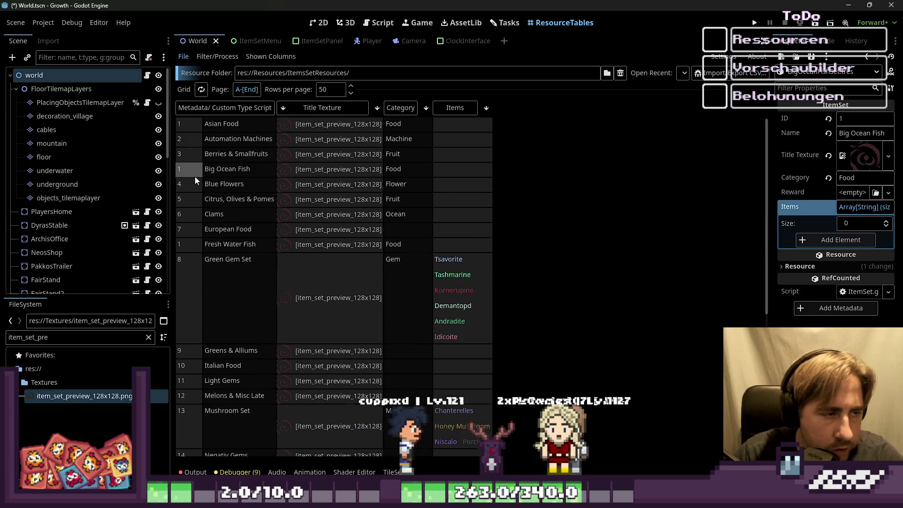
{"action": "scroll", "coordinate": [195, 178], "scroll_direction": "down", "scroll_amount": 3}
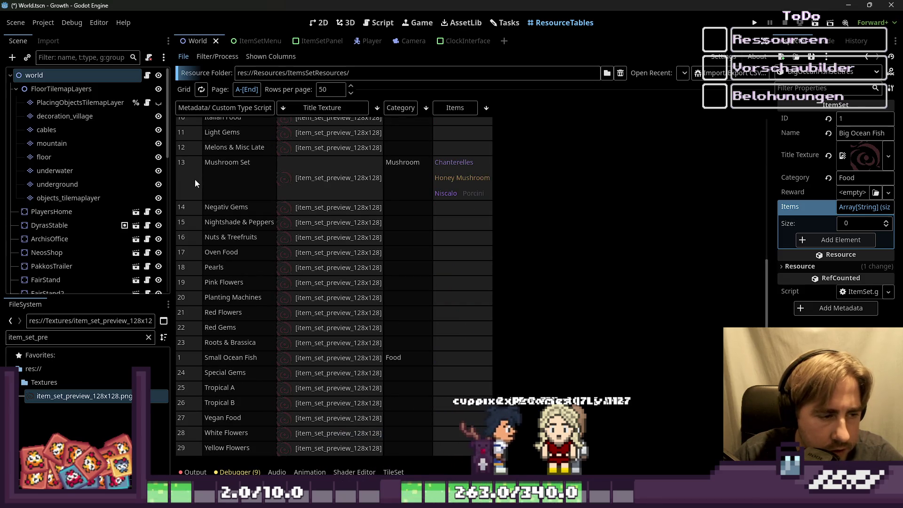
{"action": "left_click", "coordinate": [188, 359]}
{"action": "scroll", "coordinate": [213, 301], "scroll_direction": "up", "scroll_amount": 3}
{"action": "scroll", "coordinate": [213, 301], "scroll_direction": "down", "scroll_amount": 4}
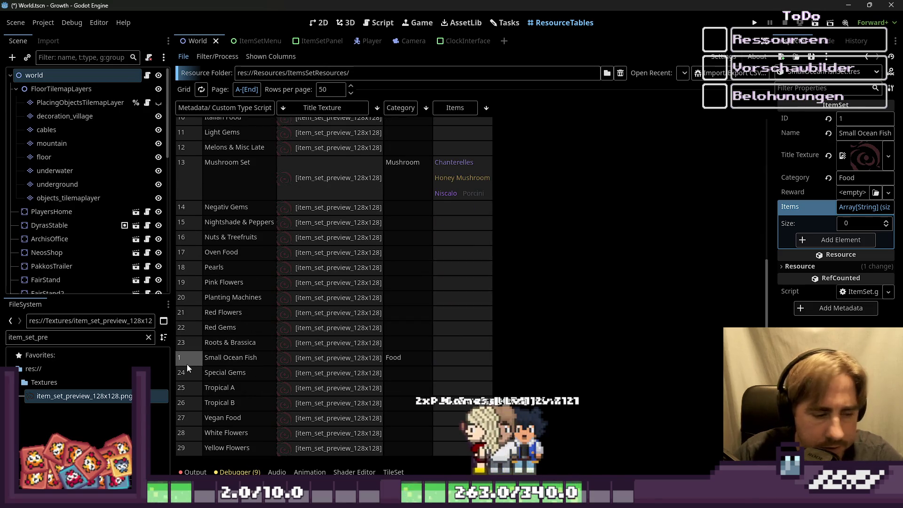
{"action": "key", "text": "BackSpace"}
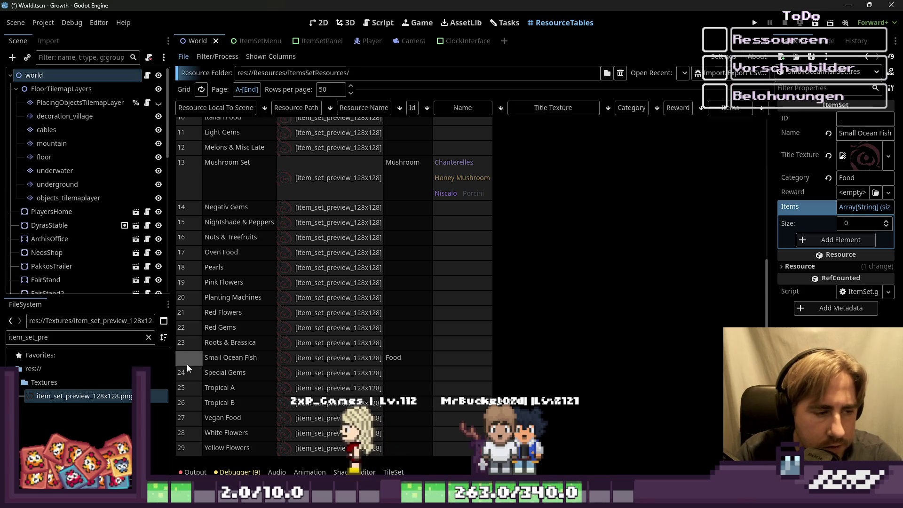
{"action": "type", "text": "30"}
{"action": "key", "text": "Return"}
Set the Big Ocean Fish Id to 31 and the Fresh Water Fish Id to 32.
{"action": "scroll", "coordinate": [187, 364], "scroll_direction": "up", "scroll_amount": 10}
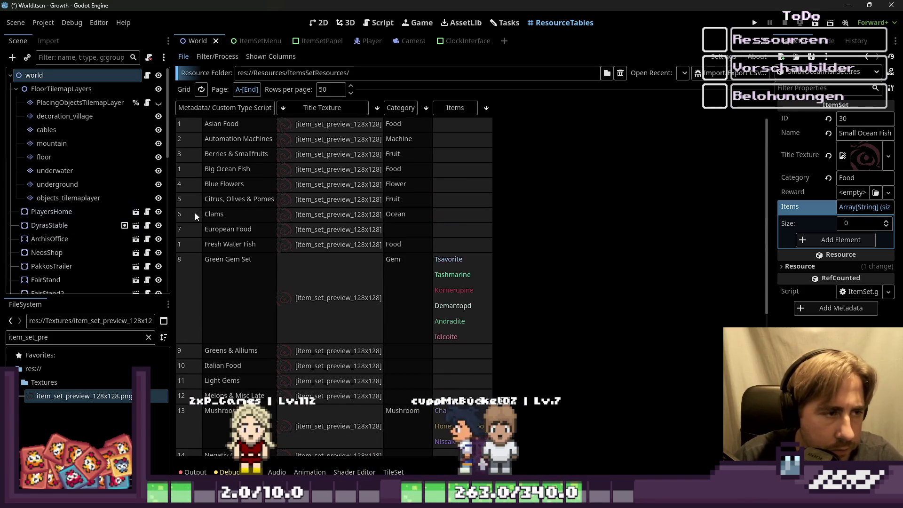
{"action": "left_click", "coordinate": [196, 171]}
{"action": "type", "text": "3"}
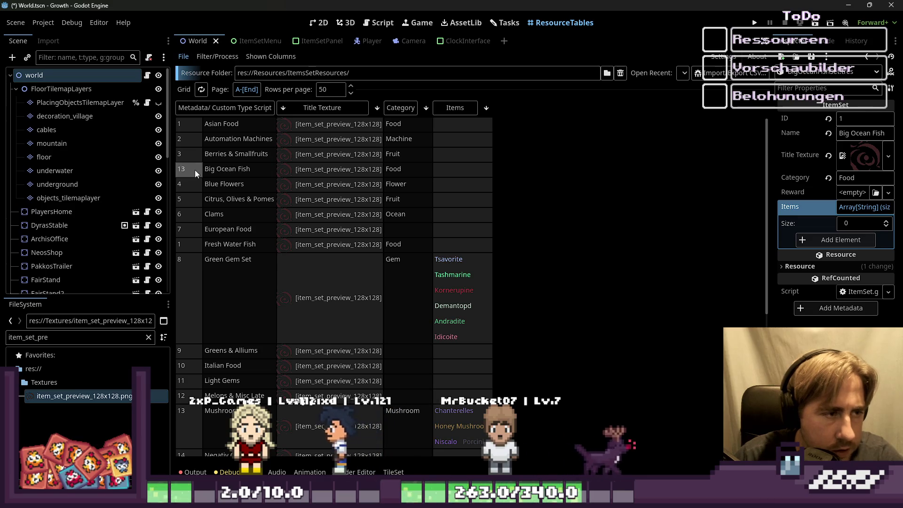
{"action": "key", "text": "Return"}
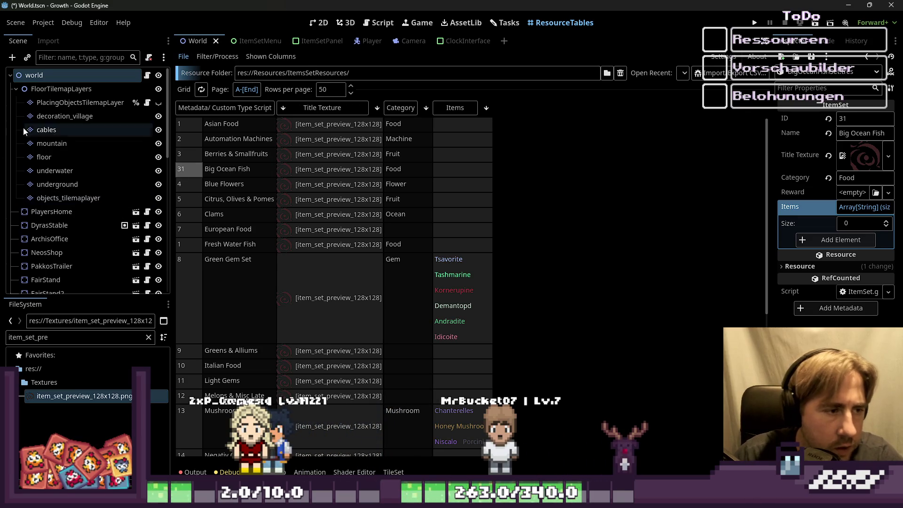
{"action": "left_click", "coordinate": [191, 244]}
{"action": "type", "text": "32"}
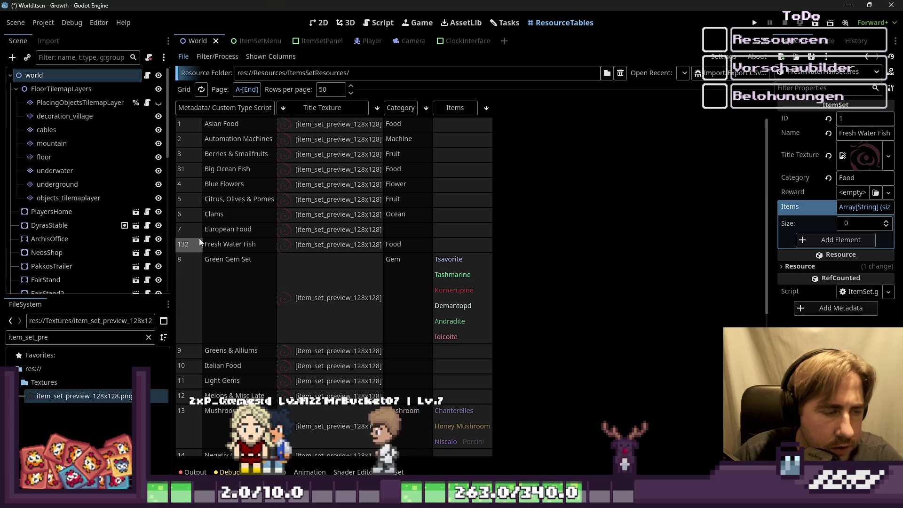
{"action": "key", "text": "Return"}
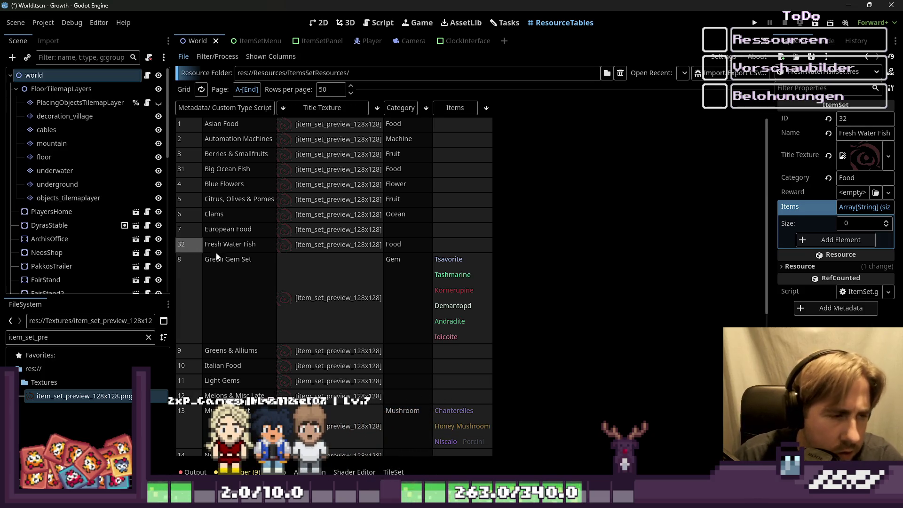
{"action": "left_click", "coordinate": [217, 258]}
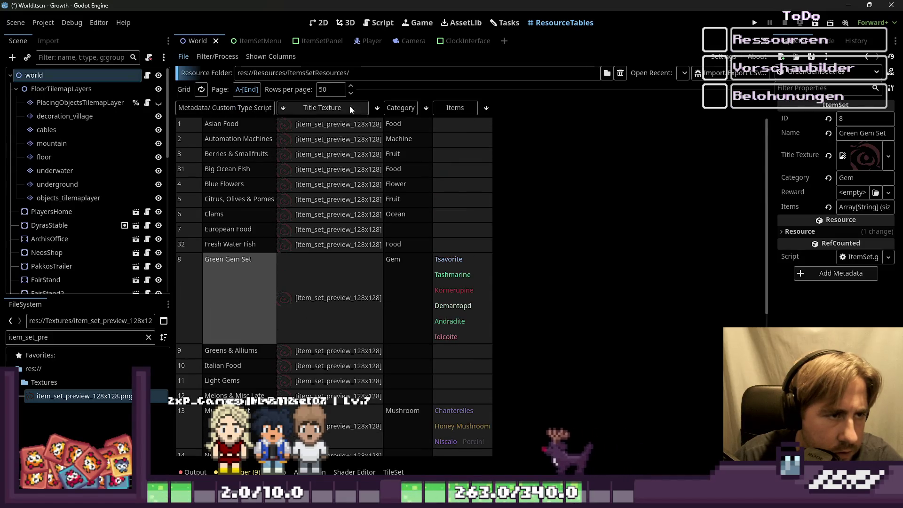
Sort the item sets by Id ascending and give Asian Food the Id 01.
{"action": "left_click", "coordinate": [265, 112]}
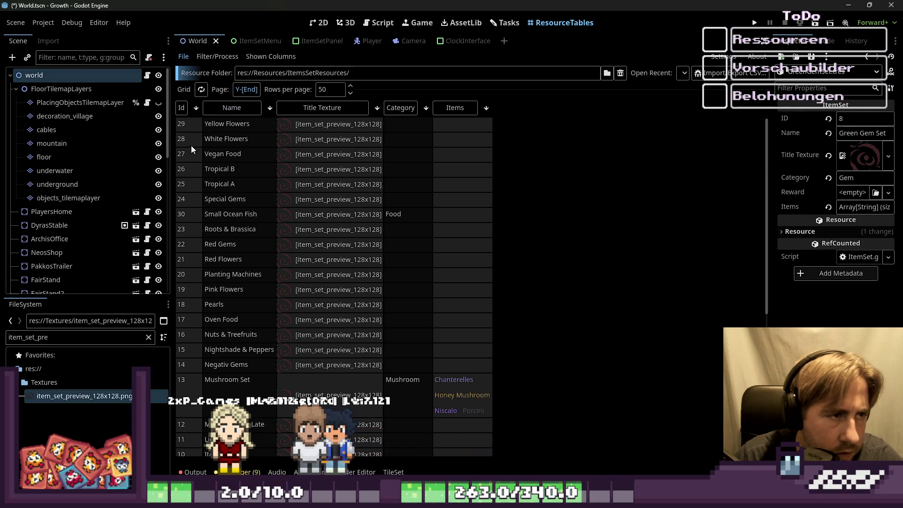
{"action": "left_click", "coordinate": [181, 111]}
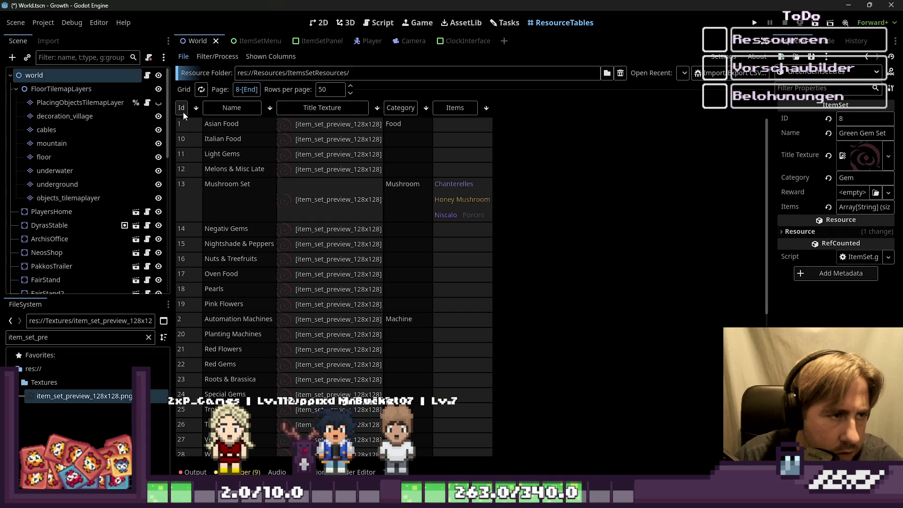
{"action": "left_click", "coordinate": [182, 111]}
{"action": "left_click", "coordinate": [182, 111]}
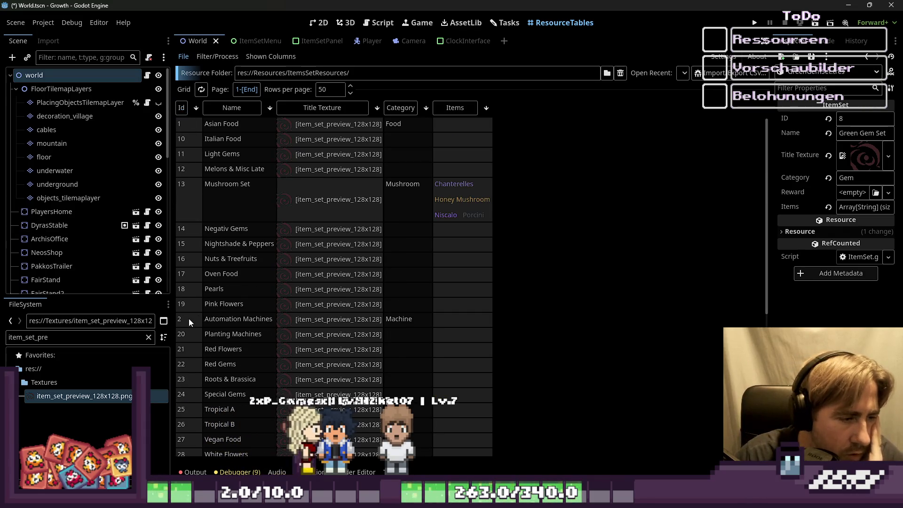
{"action": "left_click", "coordinate": [191, 130]}
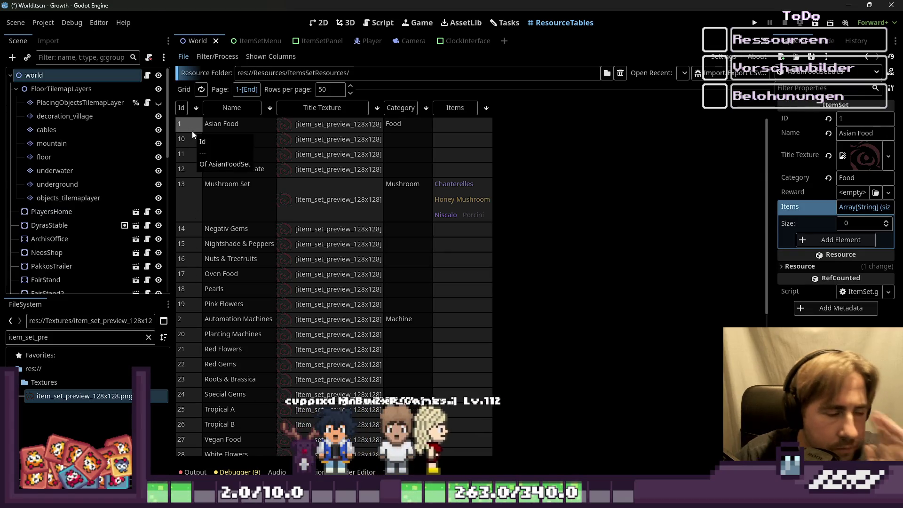
{"action": "key", "text": "BackSpace"}
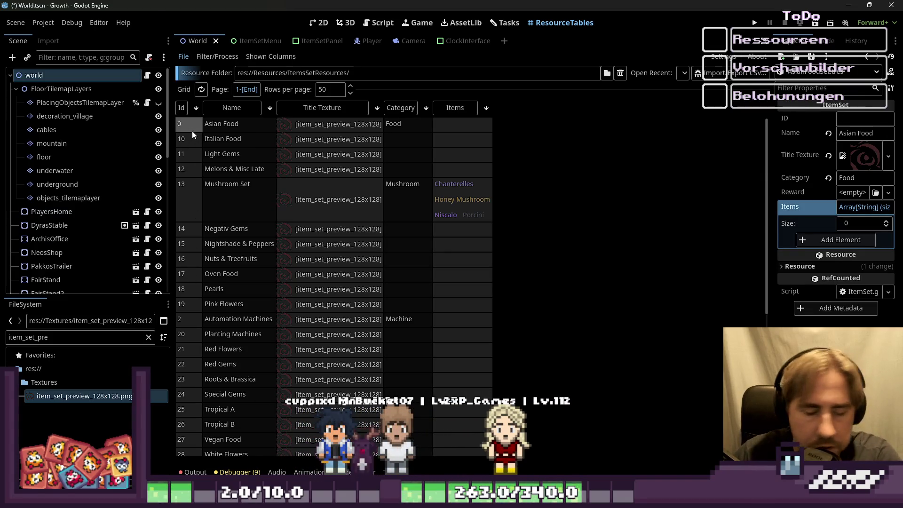
{"action": "type", "text": "01"}
{"action": "left_click", "coordinate": [195, 108]}
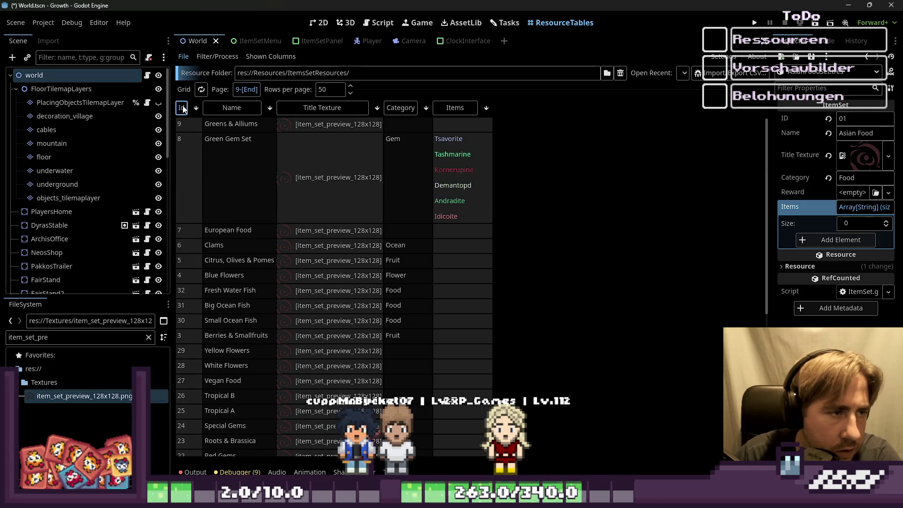
{"action": "left_click", "coordinate": [196, 108]}
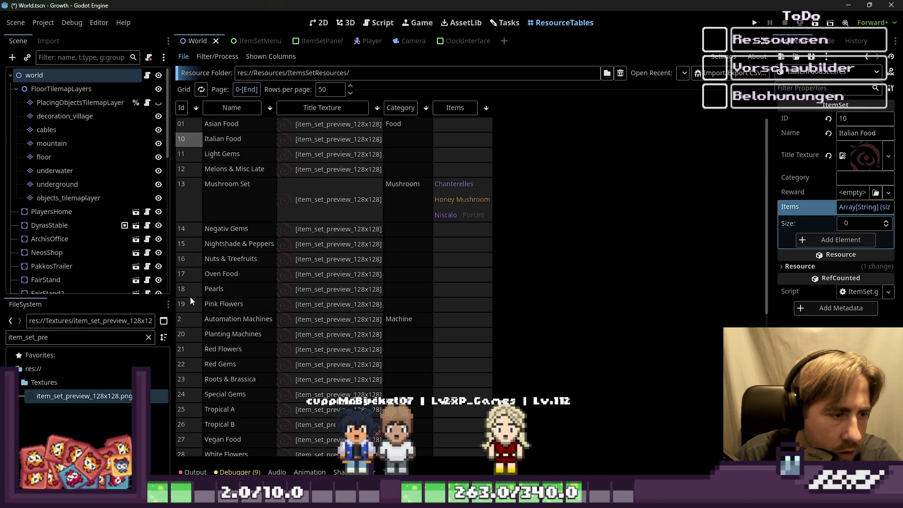
Zero-pad the Ids of Automation Machines, Blue Flowers, Citrus and Clams.
{"action": "left_click", "coordinate": [186, 319]}
{"action": "key", "text": "BackSpace"}
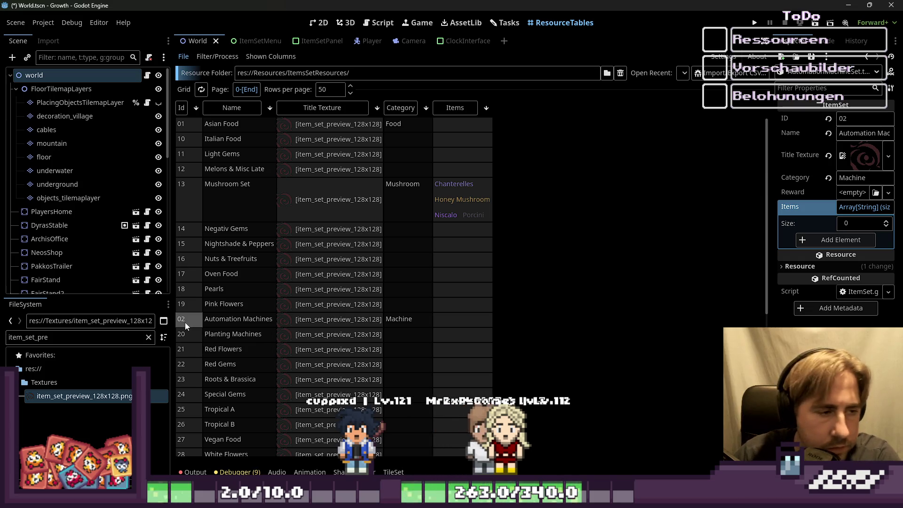
{"action": "scroll", "coordinate": [185, 322], "scroll_direction": "down", "scroll_amount": 5}
{"action": "type", "text": "03"}
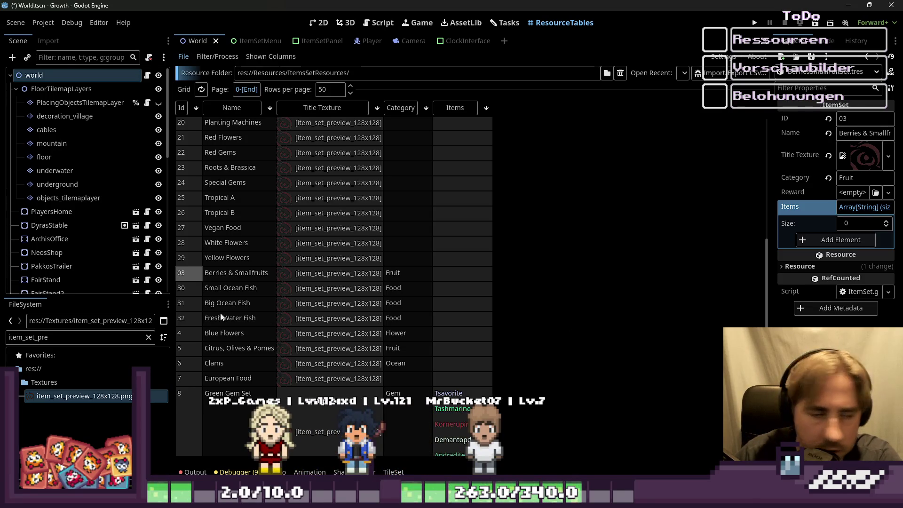
{"action": "left_click", "coordinate": [182, 337]}
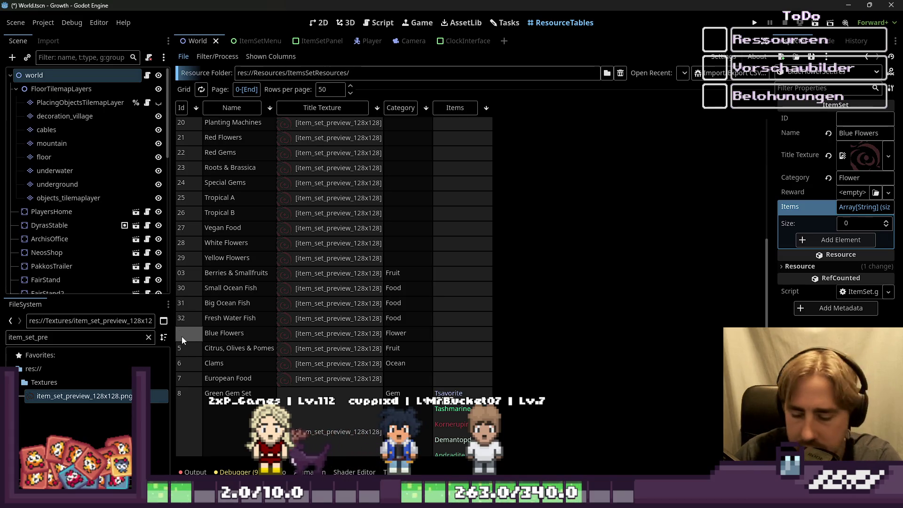
{"action": "type", "text": "04"}
{"action": "key", "text": "Down"}
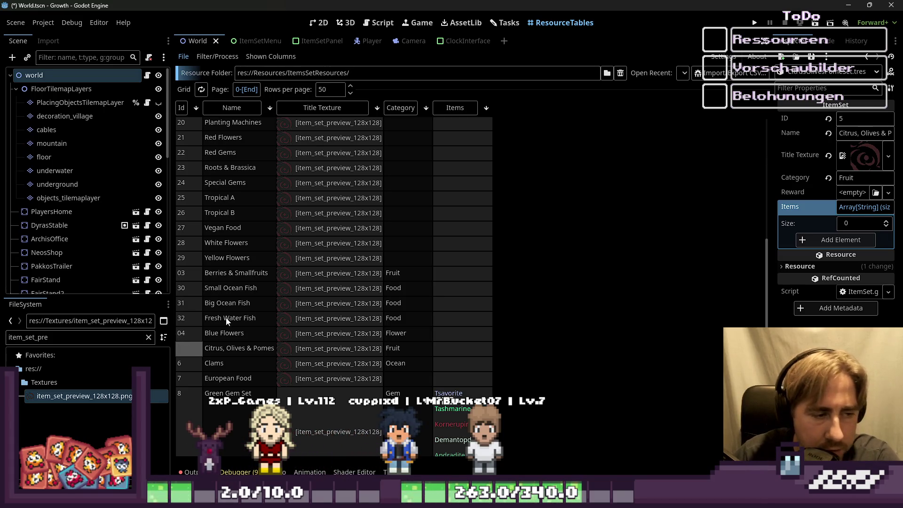
{"action": "type", "text": "05"}
{"action": "key", "text": "Down"}
{"action": "type", "text": "0"}
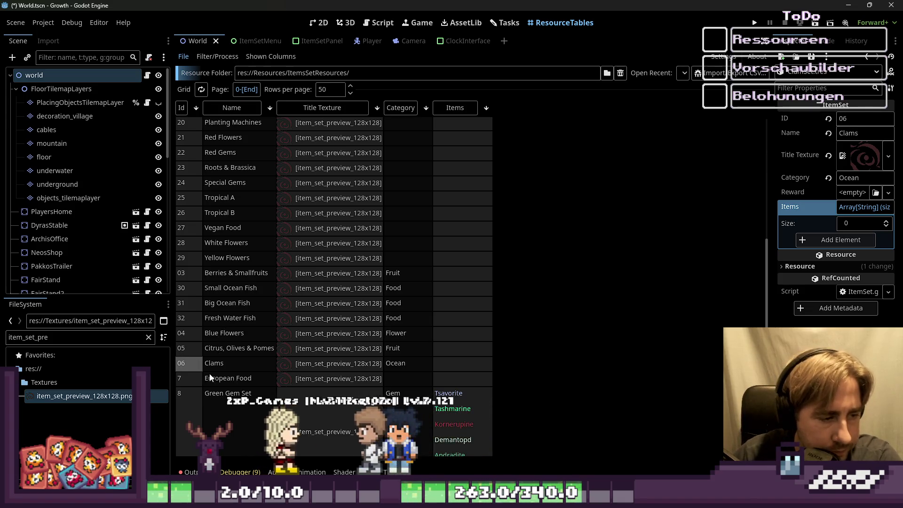
Zero-pad the European Food and Green Gem Set Ids, set Greens & Alliums to 09, and re-sort by Id.
{"action": "left_click", "coordinate": [188, 379]}
{"action": "type", "text": "0"}
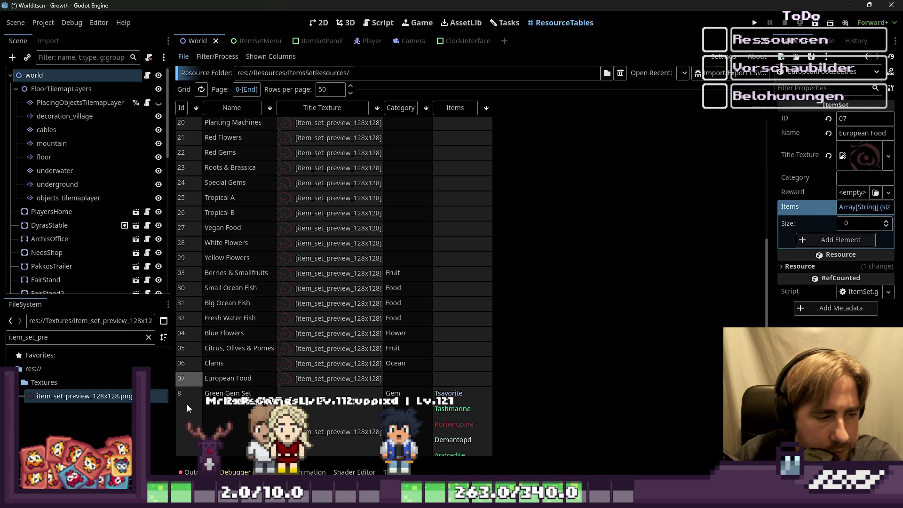
{"action": "left_click", "coordinate": [187, 405]}
{"action": "type", "text": "0"}
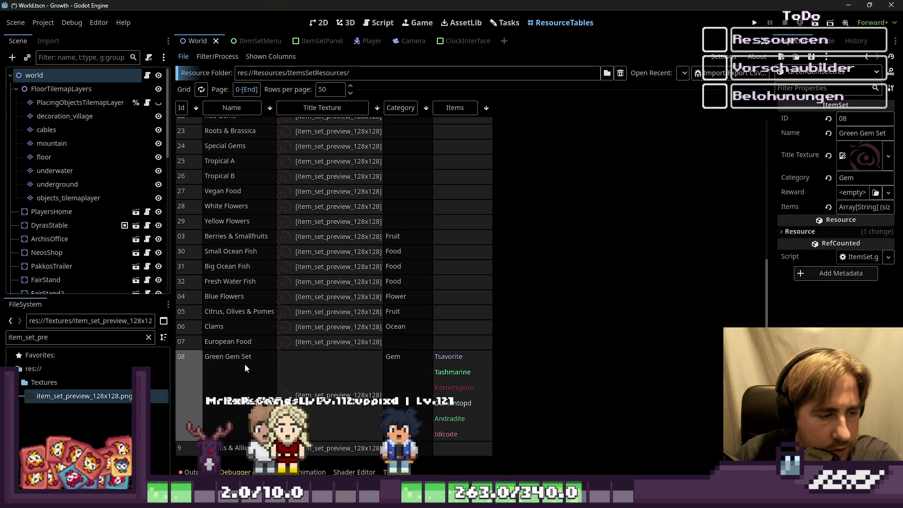
{"action": "left_click", "coordinate": [184, 445]}
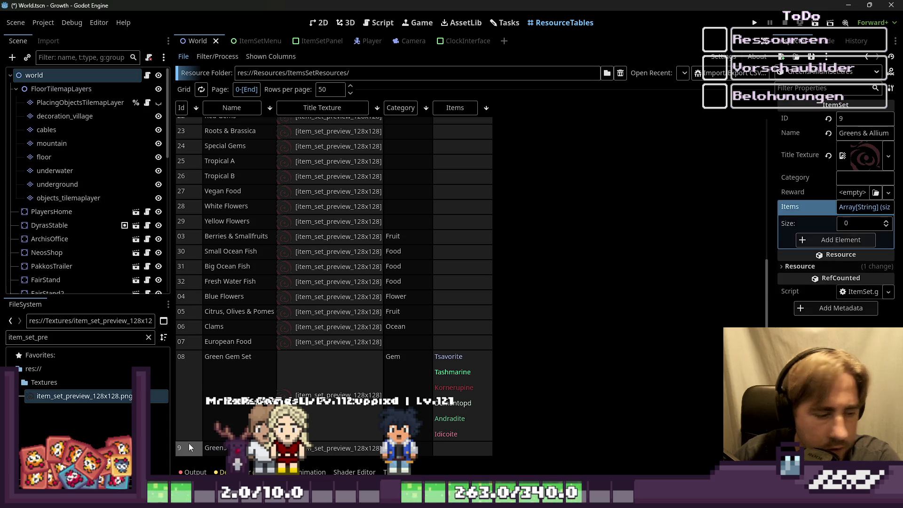
{"action": "type", "text": "09"}
{"action": "key", "text": "Return"}
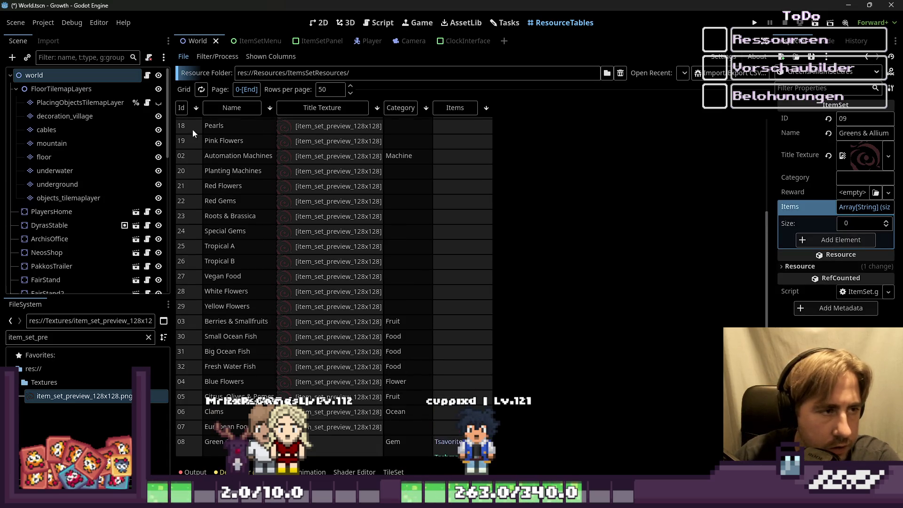
{"action": "left_click", "coordinate": [181, 108]}
{"action": "left_click", "coordinate": [182, 109]}
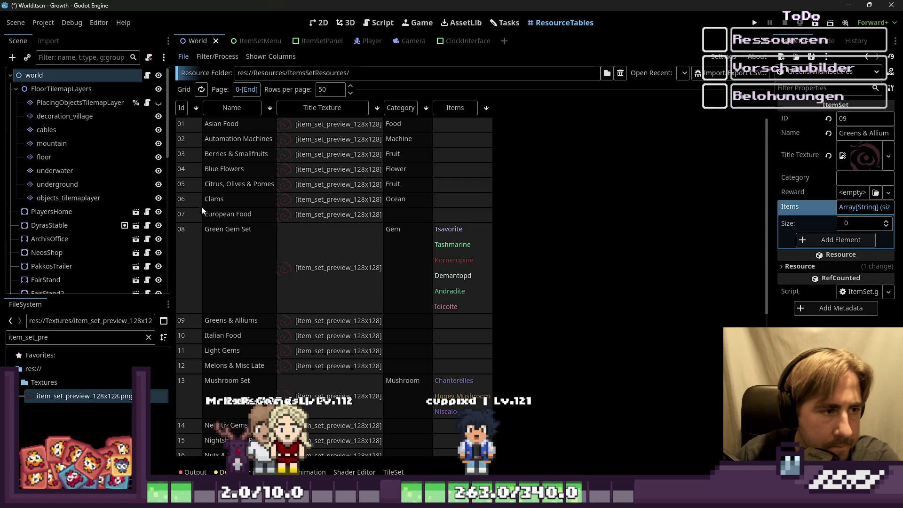
{"action": "scroll", "coordinate": [207, 341], "scroll_direction": "down", "scroll_amount": 3}
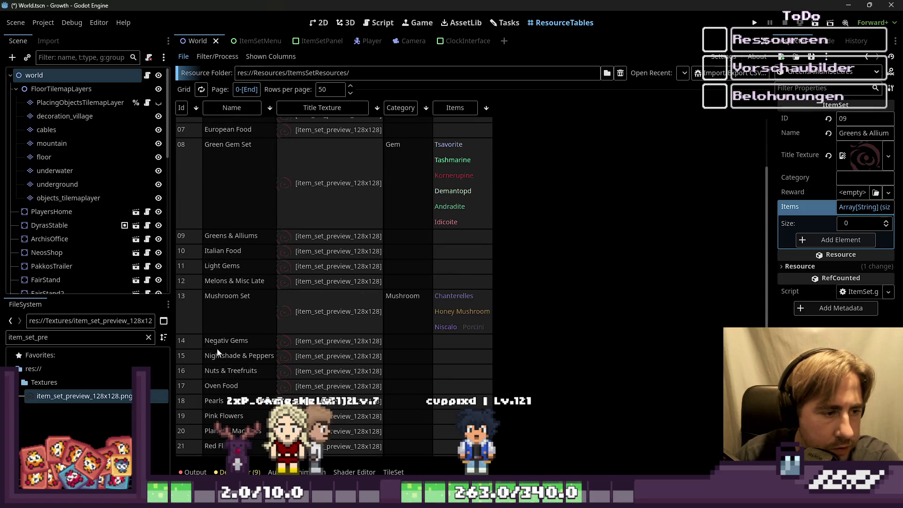
{"action": "scroll", "coordinate": [235, 329], "scroll_direction": "down", "scroll_amount": 6}
{"action": "scroll", "coordinate": [238, 338], "scroll_direction": "up", "scroll_amount": 4}
{"action": "scroll", "coordinate": [245, 343], "scroll_direction": "down", "scroll_amount": 4}
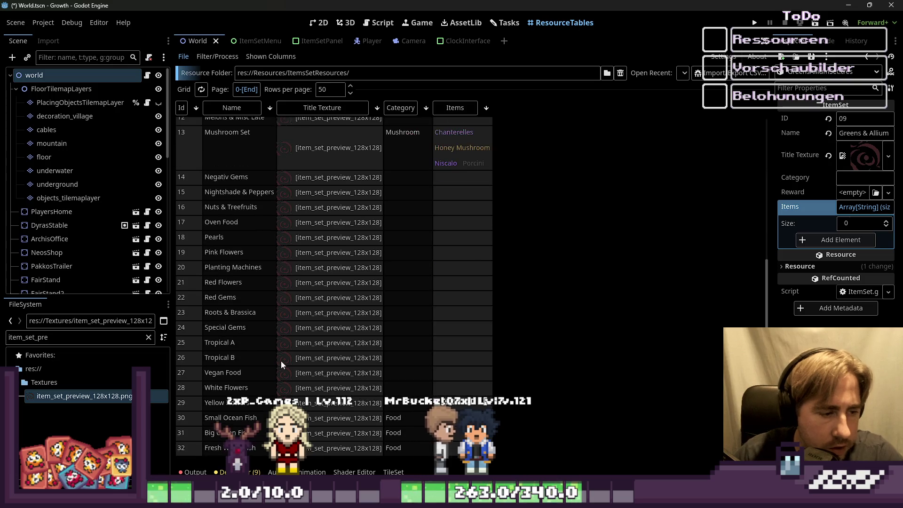
{"action": "scroll", "coordinate": [413, 391], "scroll_direction": "up", "scroll_amount": 9}
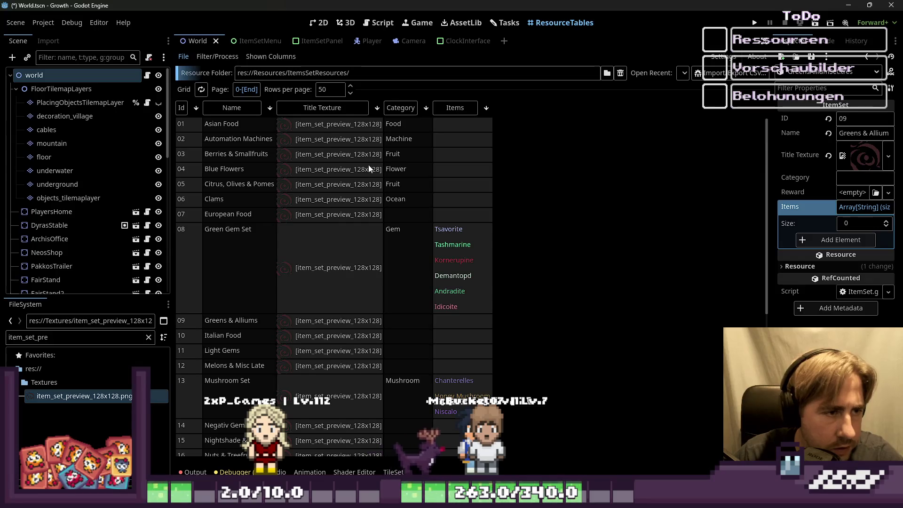
{"action": "scroll", "coordinate": [404, 363], "scroll_direction": "down", "scroll_amount": 5}
Set the category of Small Ocean Fish, Big Ocean Fish and Fresh Water Fish to Fish.
{"action": "left_click", "coordinate": [406, 417]}
{"action": "key", "text": "Delete"}
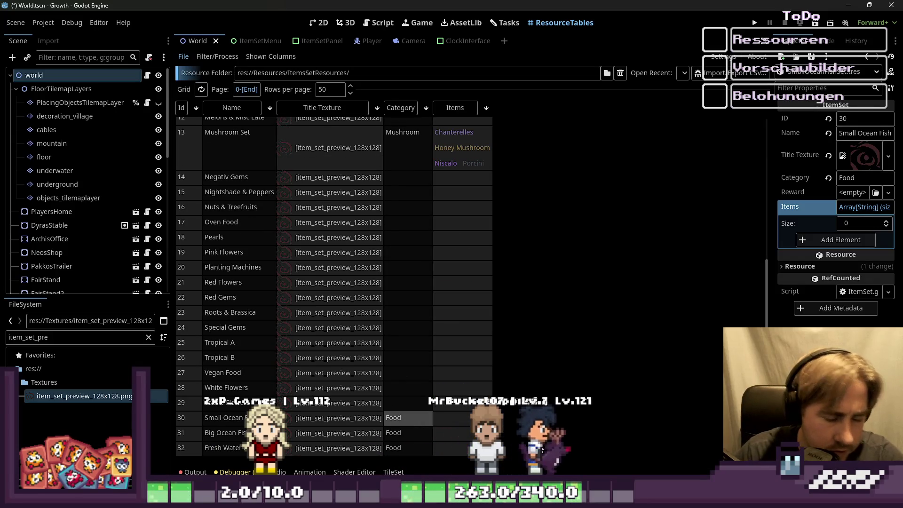
{"action": "type", "text": "F"}
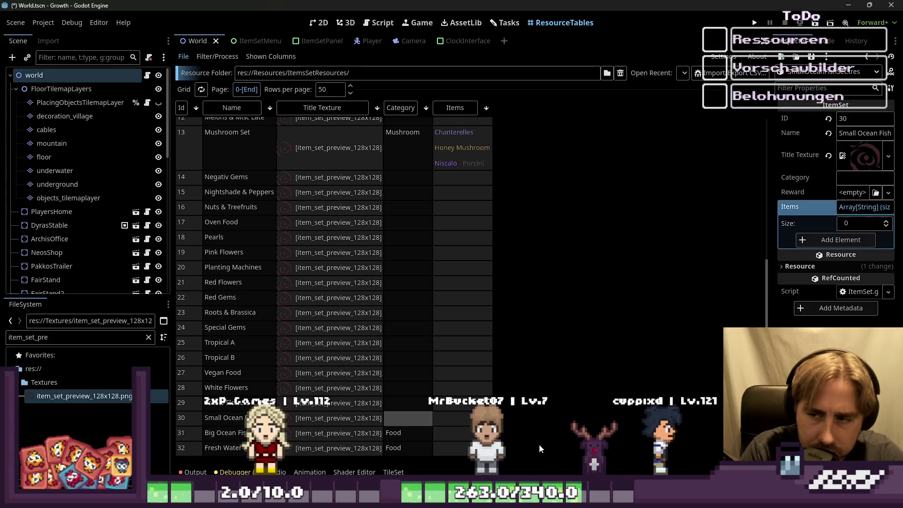
{"action": "type", "text": "ish"}
{"action": "key", "text": "Down"}
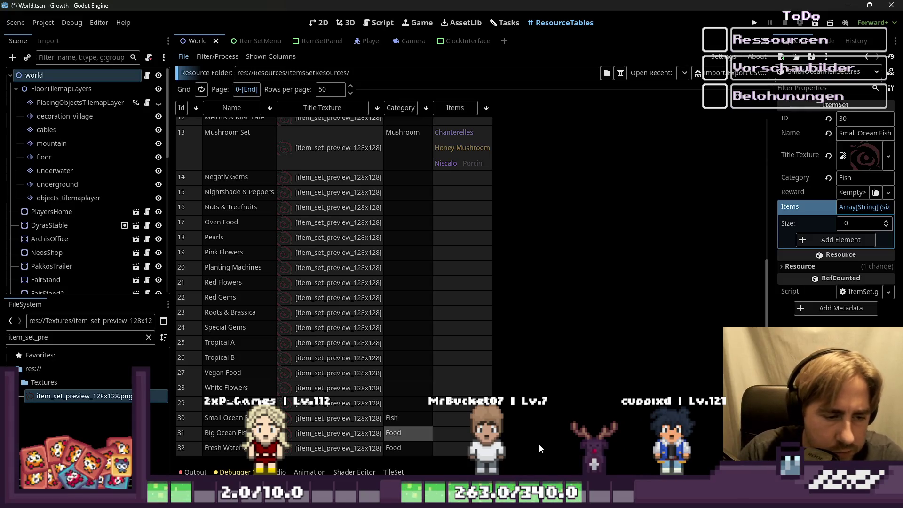
{"action": "key", "text": "BackSpace"}
{"action": "key", "text": "BackSpace"}
{"action": "key", "text": "BackSpace"}
{"action": "type", "text": "ish"}
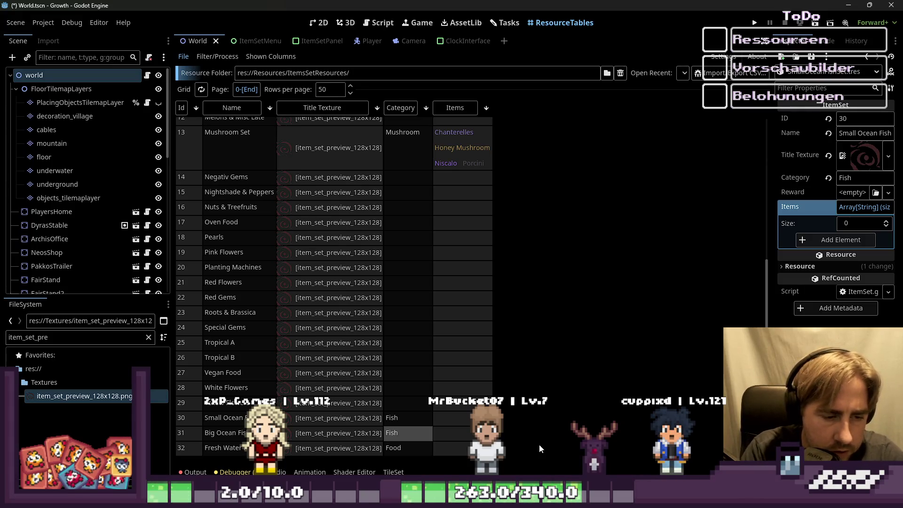
{"action": "key", "text": "Down"}
{"action": "key", "text": "BackSpace"}
{"action": "key", "text": "BackSpace"}
{"action": "key", "text": "BackSpace"}
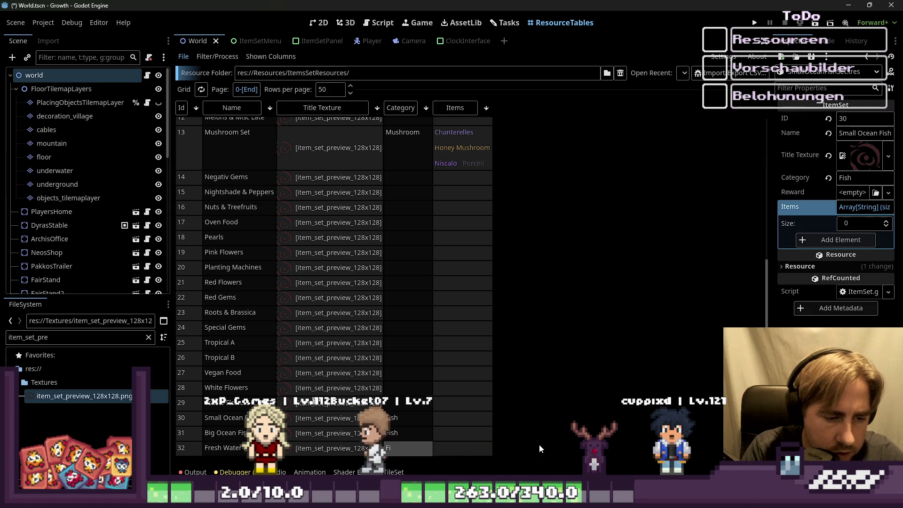
{"action": "type", "text": "ish"}
Enter missing categories: Food for European Food, Fruit for Greens & Alliums and Melons, Gem for Light Gems.
{"action": "scroll", "coordinate": [480, 281], "scroll_direction": "up", "scroll_amount": 5}
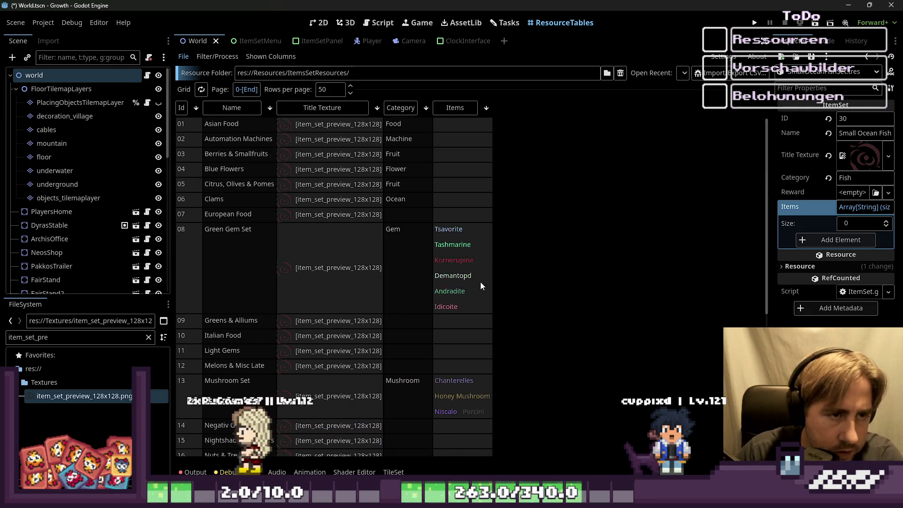
{"action": "left_click", "coordinate": [403, 218]}
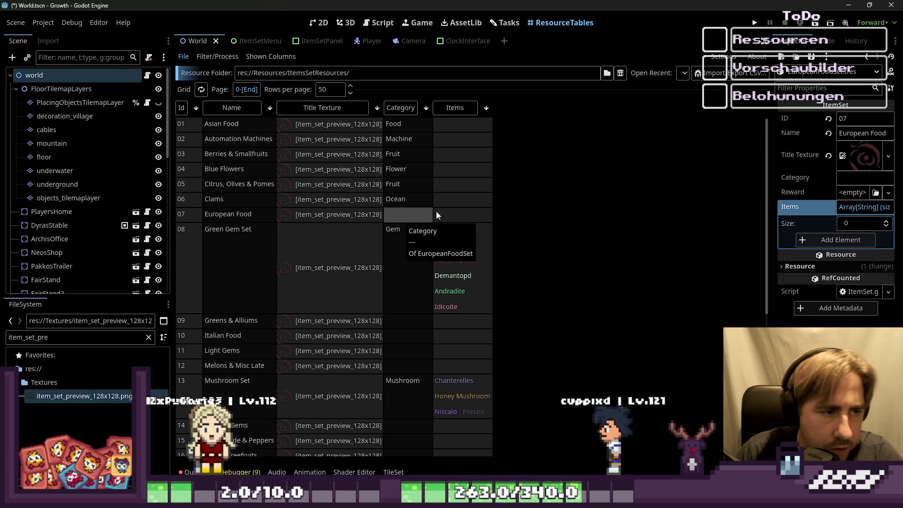
{"action": "type", "text": "Food"}
{"action": "key", "text": "Down"}
{"action": "key", "text": "Down"}
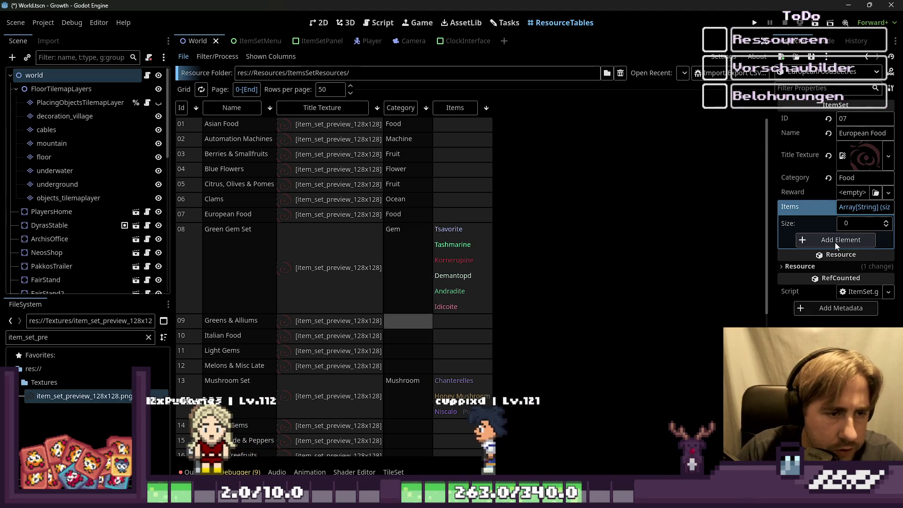
{"action": "type", "text": "Fruit"}
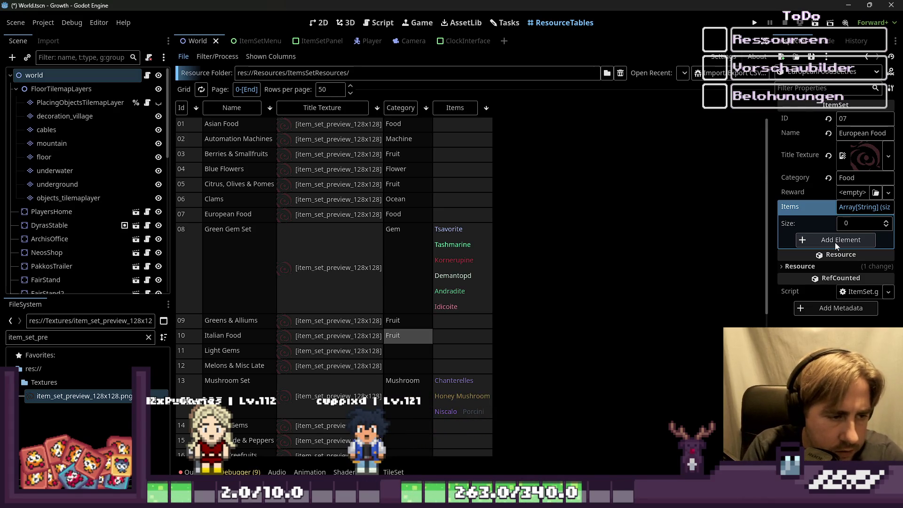
{"action": "key", "text": "BackSpace"}
{"action": "type", "text": "ood"}
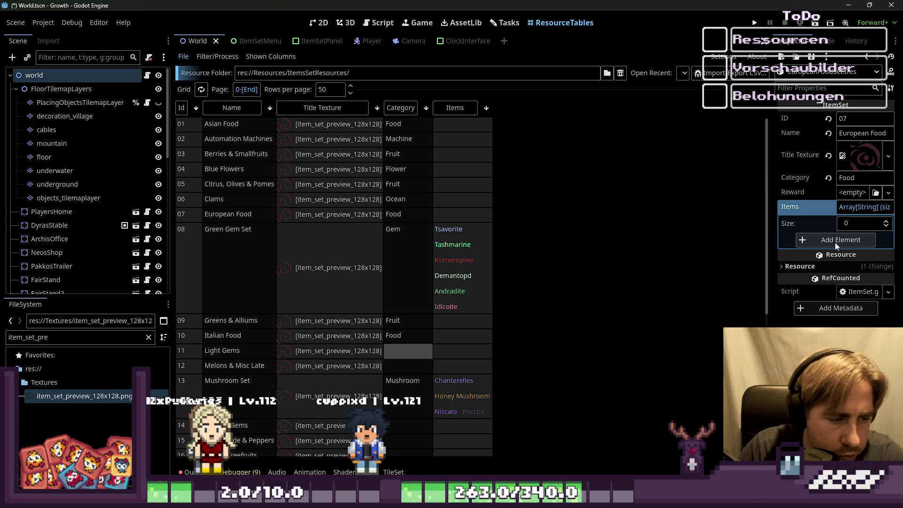
{"action": "type", "text": "Gem"}
{"action": "key", "text": "Down"}
{"action": "type", "text": "Fru"}
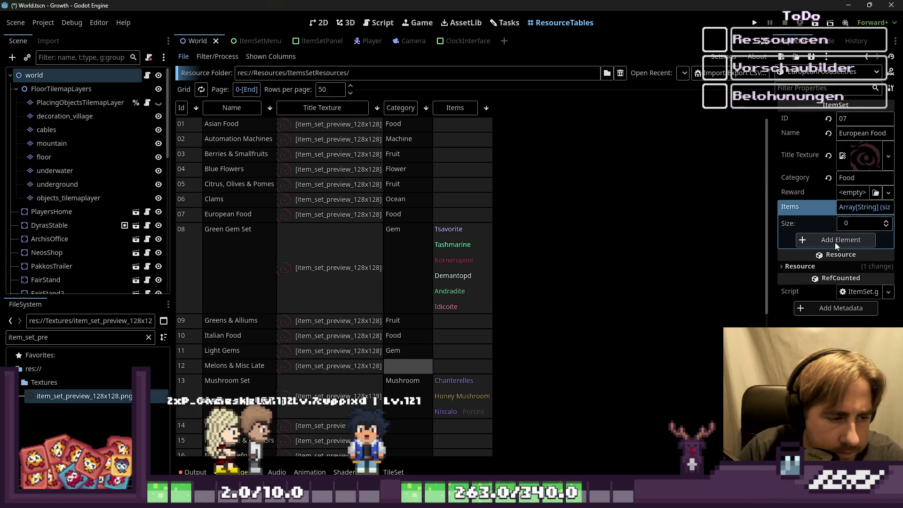
{"action": "type", "text": "it"}
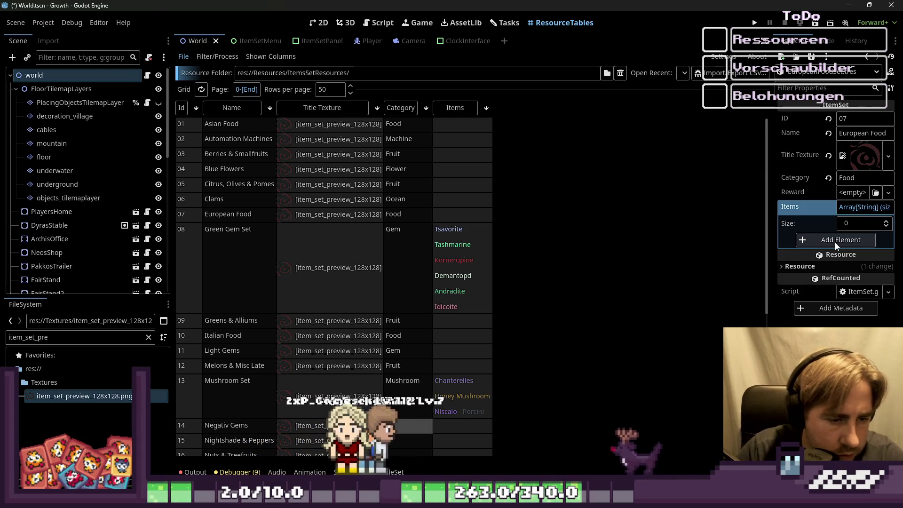
{"action": "key", "text": "Down"}
{"action": "key", "text": "Down"}
Enter categories Gem, Fruit, Fruit, Food, Pearl, Flower and Machine for Negativ Gems through Planting Machines.
{"action": "scroll", "coordinate": [718, 238], "scroll_direction": "down", "scroll_amount": 3}
{"action": "scroll", "coordinate": [717, 238], "scroll_direction": "down", "scroll_amount": 1}
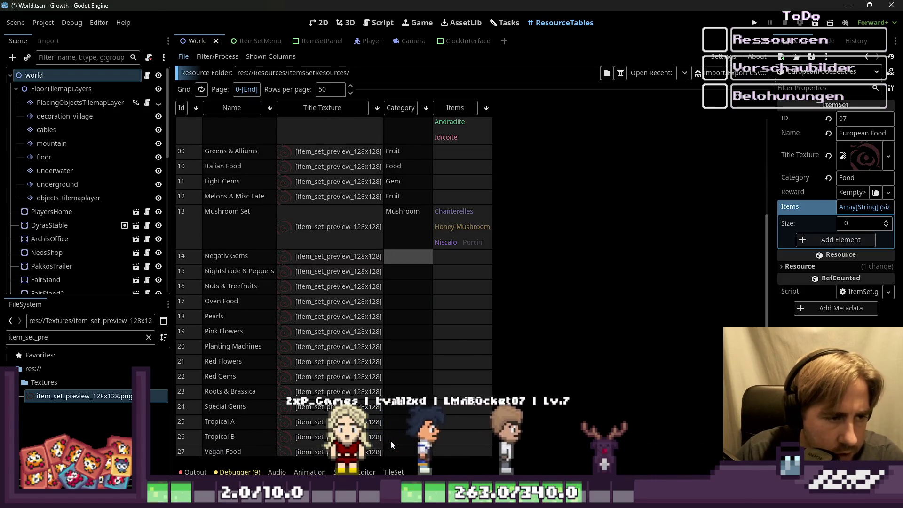
{"action": "type", "text": "Gem"}
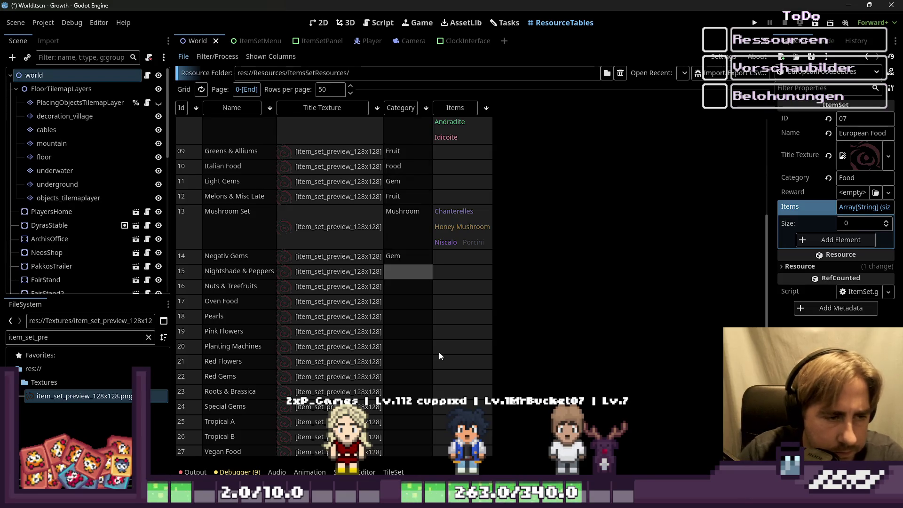
{"action": "key", "text": "Down"}
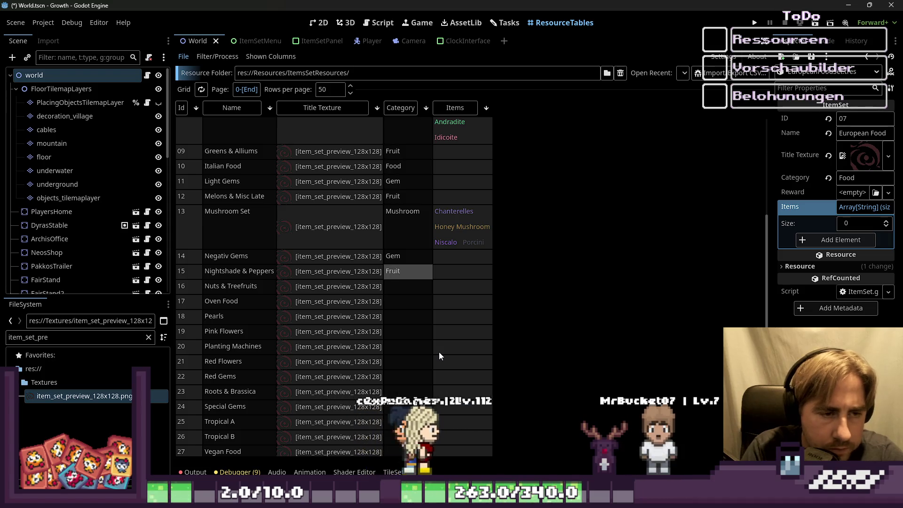
{"action": "type", "text": "Fruit"}
{"action": "key", "text": "Return"}
{"action": "type", "text": "Fruut"}
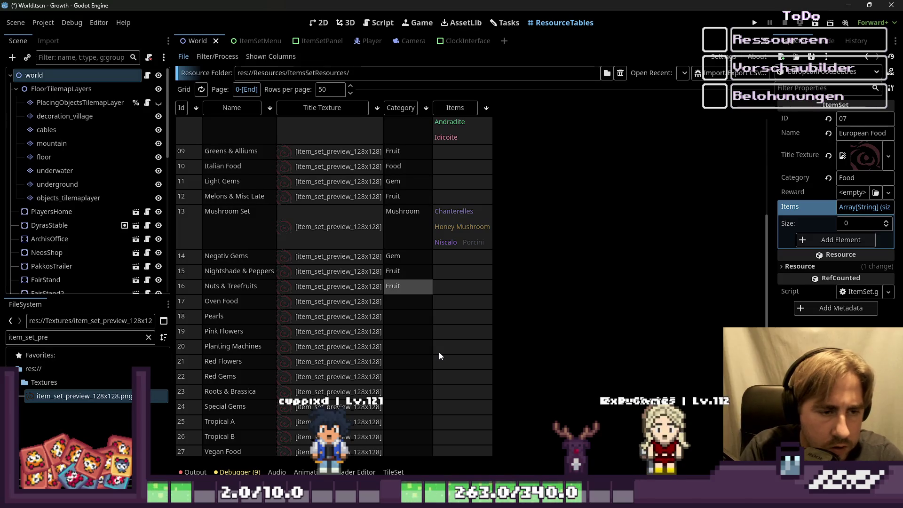
{"action": "key", "text": "BackSpace"}
{"action": "key", "text": "BackSpace"}
{"action": "type", "text": "it"}
{"action": "key", "text": "Return"}
{"action": "type", "text": "Food"}
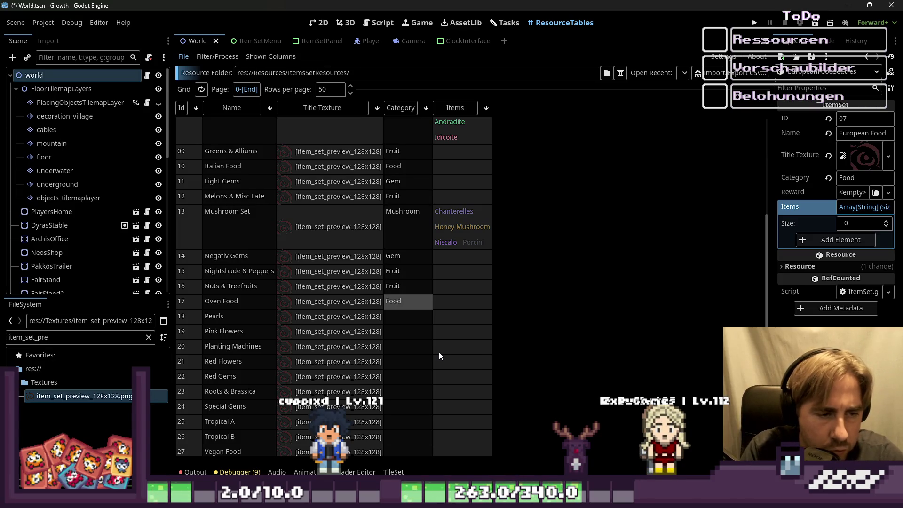
{"action": "key", "text": "Return"}
{"action": "type", "text": "er"}
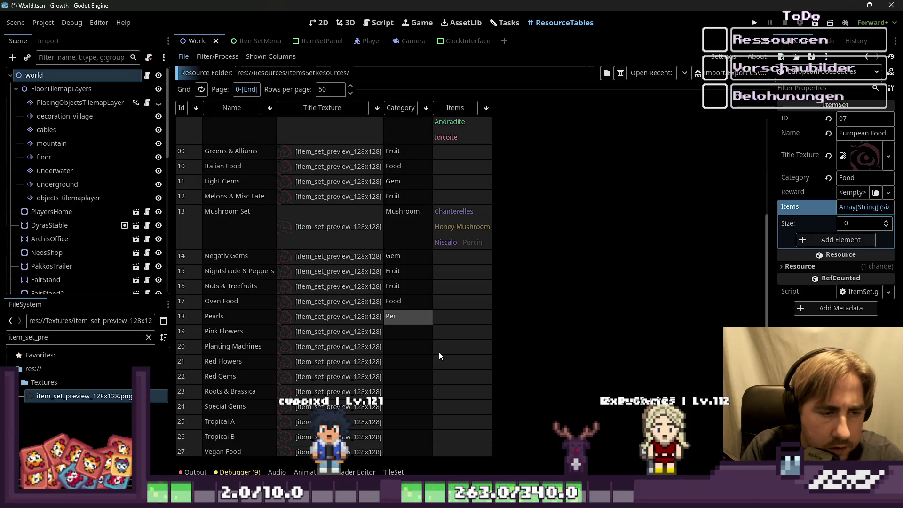
{"action": "type", "text": "arl"}
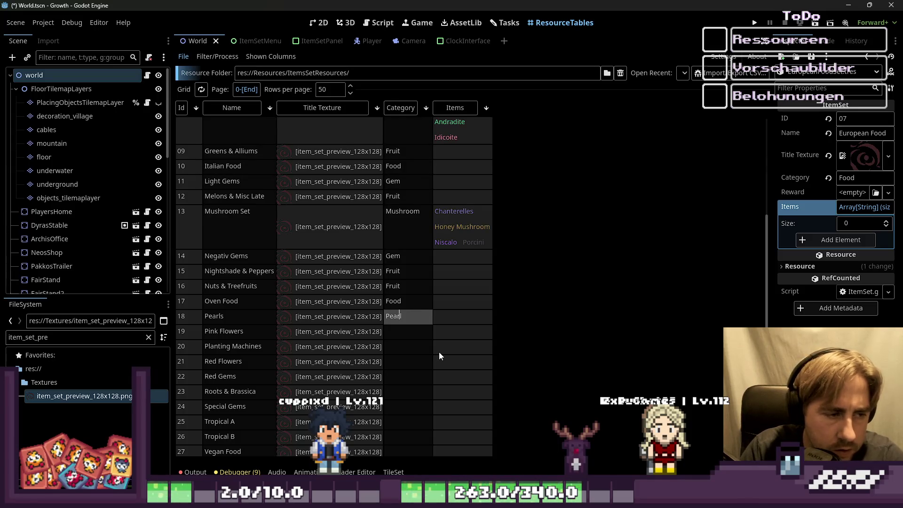
{"action": "key", "text": "Return"}
{"action": "type", "text": "Flower"}
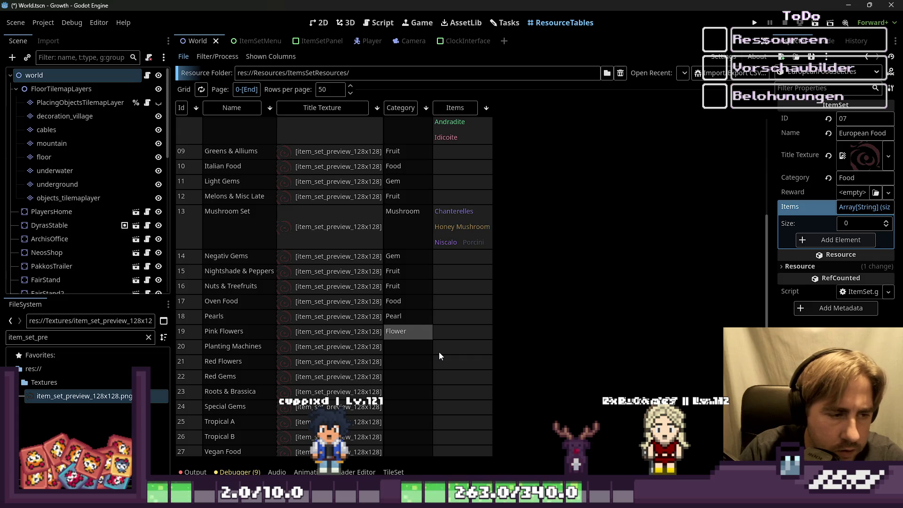
{"action": "key", "text": "Return"}
{"action": "type", "text": "Machine"}
{"action": "key", "text": "Return"}
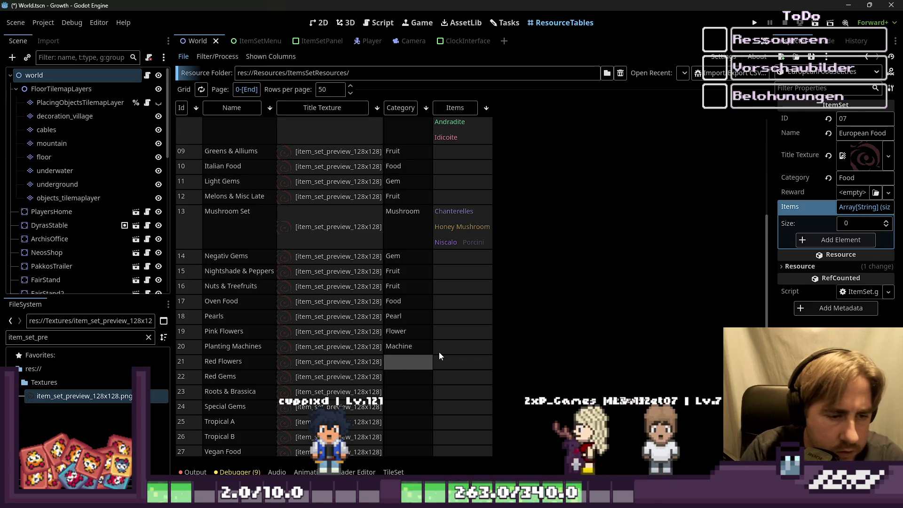
Assign Flower to Red Flowers, Gem to Red and Special Gems, Fruit to Roots & Brassica and Tropical A/B, Food to Vegan Food.
{"action": "type", "text": "Fowe"}
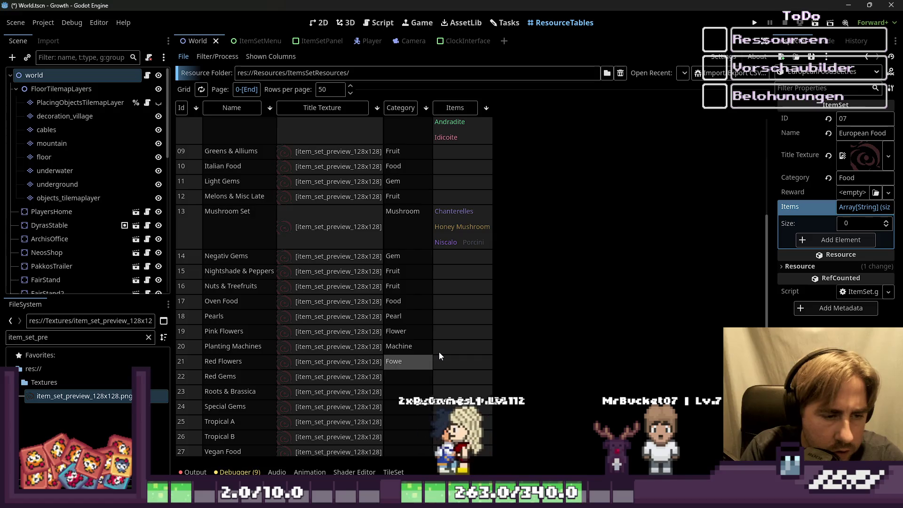
{"action": "key", "text": "BackSpace"}
{"action": "key", "text": "BackSpace"}
{"action": "key", "text": "BackSpace"}
{"action": "type", "text": "lower"}
{"action": "key", "text": "Return"}
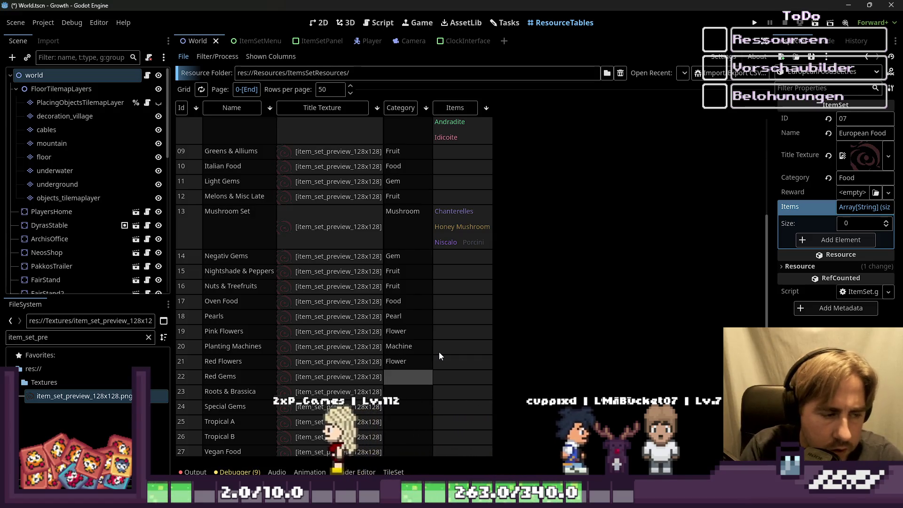
{"action": "type", "text": "Gem"}
{"action": "key", "text": "Return"}
{"action": "type", "text": "Plant"}
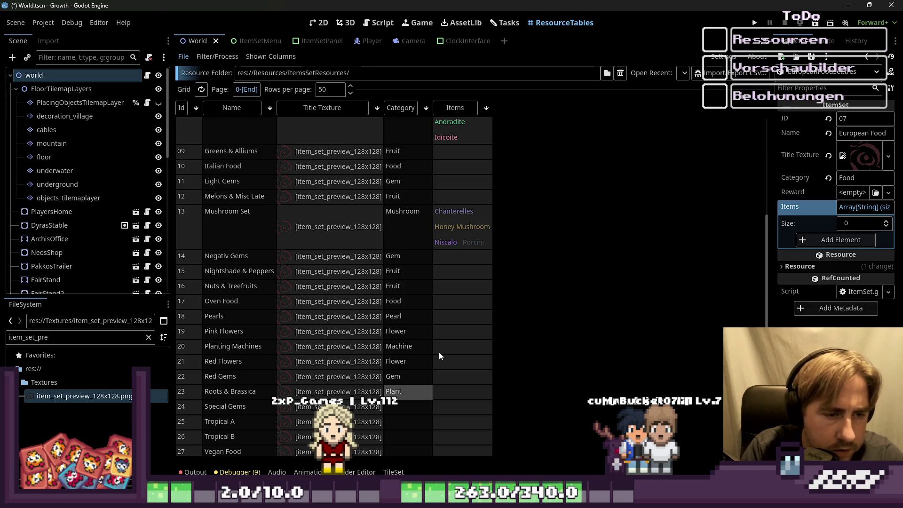
{"action": "type", "text": "s"}
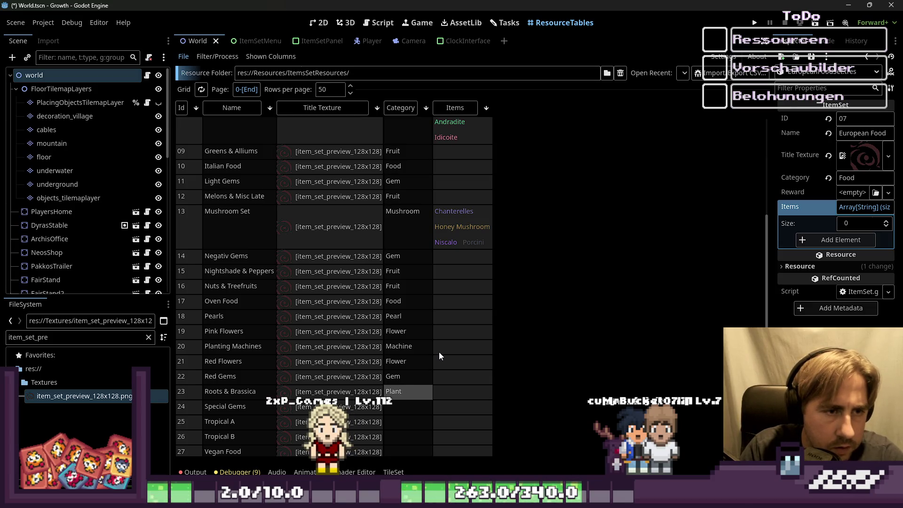
{"action": "key", "text": "BackSpace"}
{"action": "key", "text": "BackSpace"}
{"action": "key", "text": "BackSpace"}
{"action": "type", "text": "Fruit"}
{"action": "key", "text": "Return"}
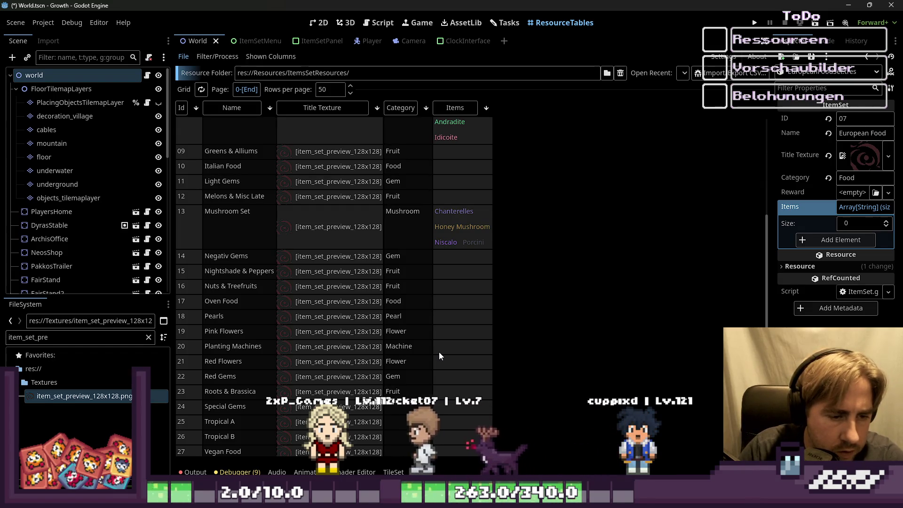
{"action": "scroll", "coordinate": [442, 349], "scroll_direction": "down", "scroll_amount": 3}
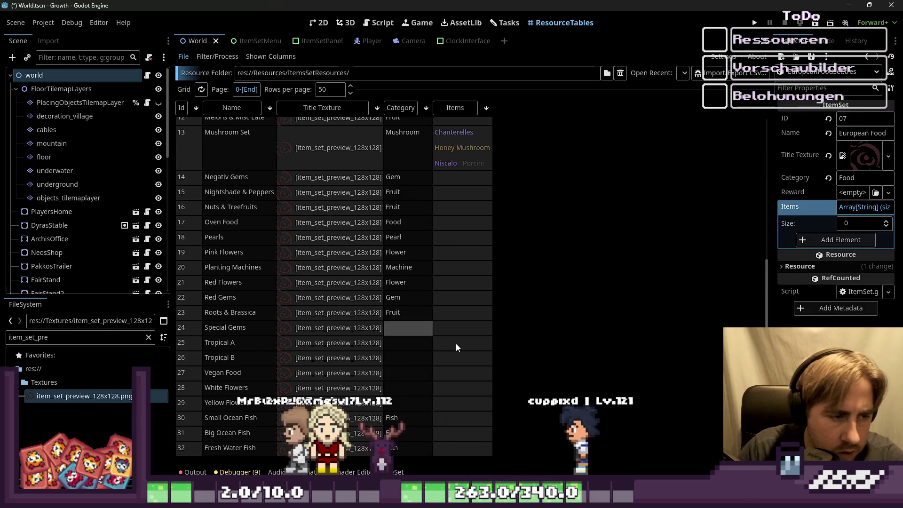
{"action": "type", "text": "Gem"}
{"action": "key", "text": "Return"}
{"action": "type", "text": "Fruit"}
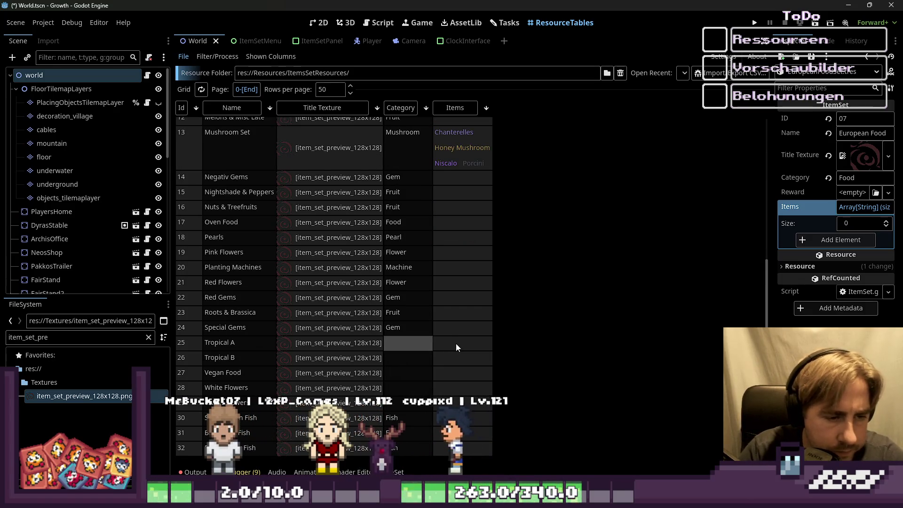
{"action": "key", "text": "Return"}
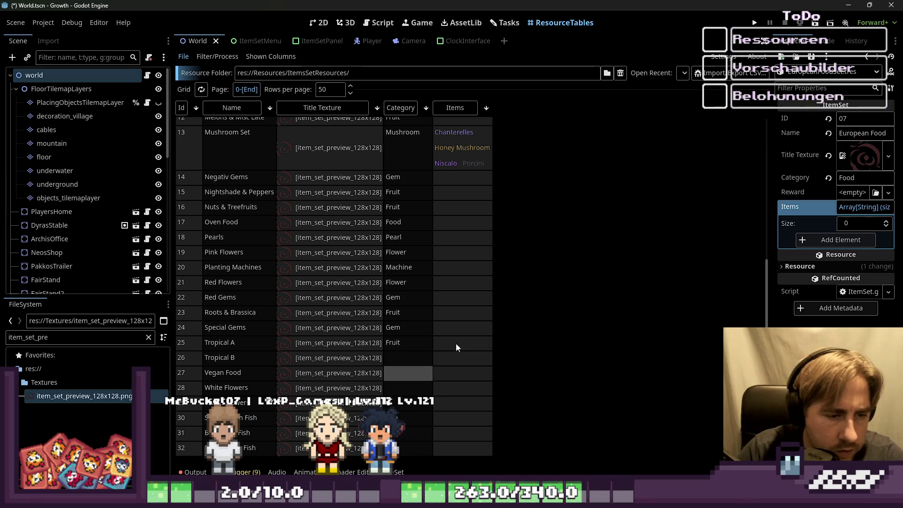
{"action": "type", "text": "Fruit"}
{"action": "key", "text": "Return"}
{"action": "type", "text": "F"}
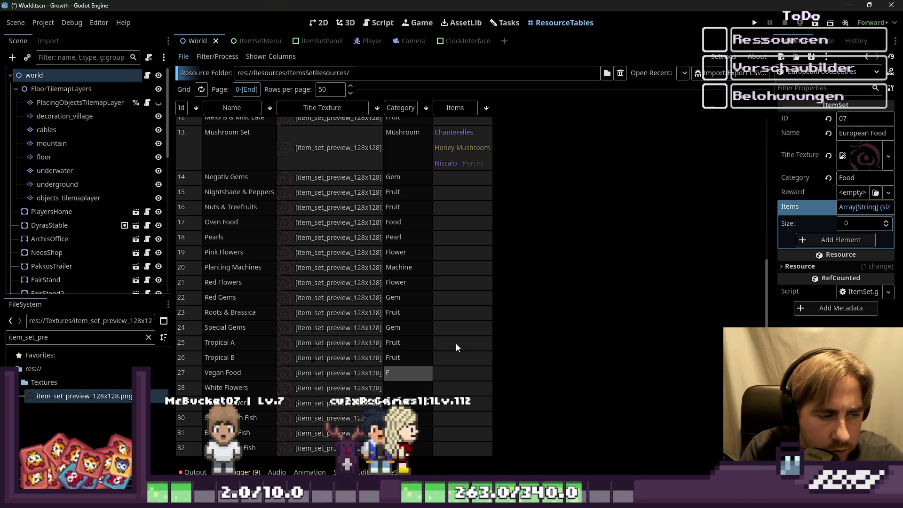
{"action": "type", "text": "ood"}
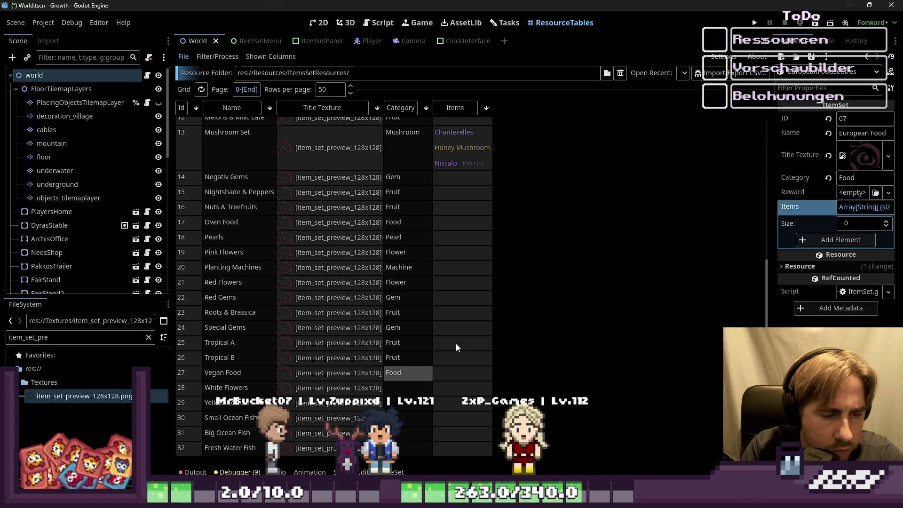
{"action": "key", "text": "Return"}
Give White and Yellow Flowers the Flower category, then open Asian Food's Items array.
{"action": "type", "text": "Flower"}
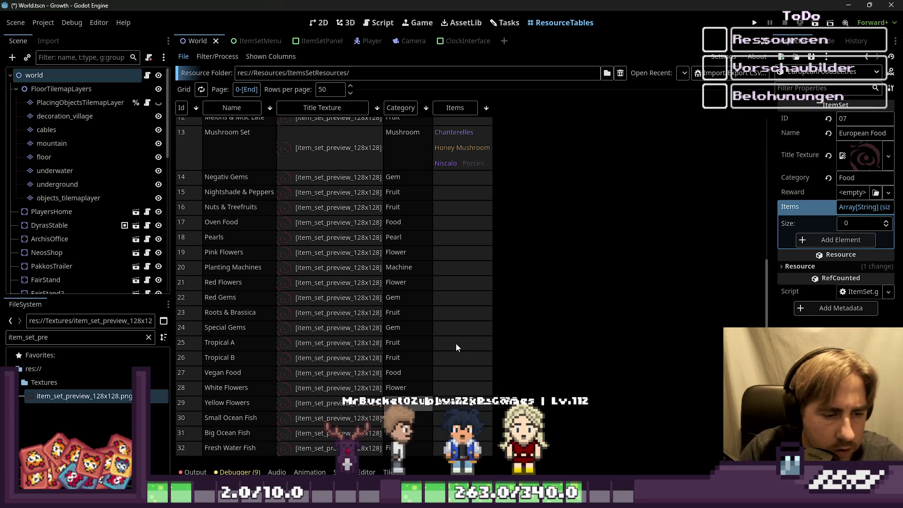
{"action": "key", "text": "Return"}
{"action": "type", "text": "Flower"}
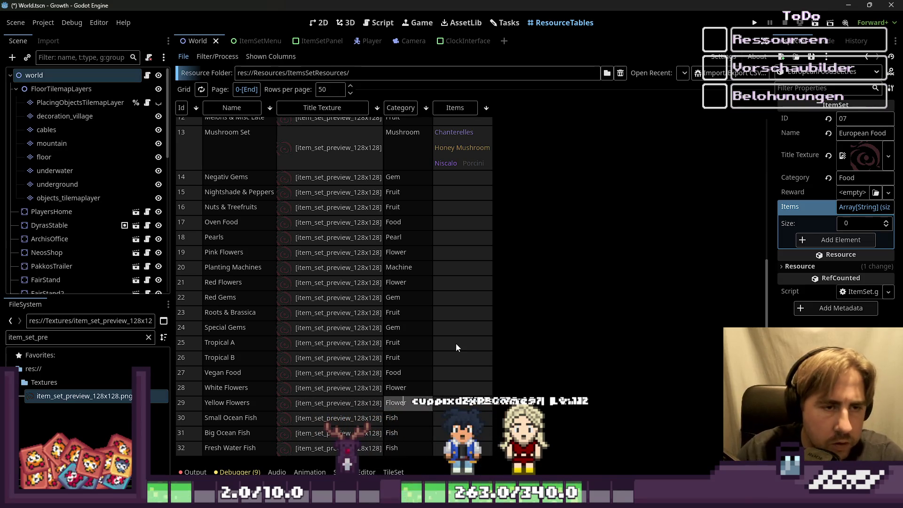
{"action": "scroll", "coordinate": [455, 344], "scroll_direction": "up", "scroll_amount": 8}
{"action": "left_click", "coordinate": [472, 126]}
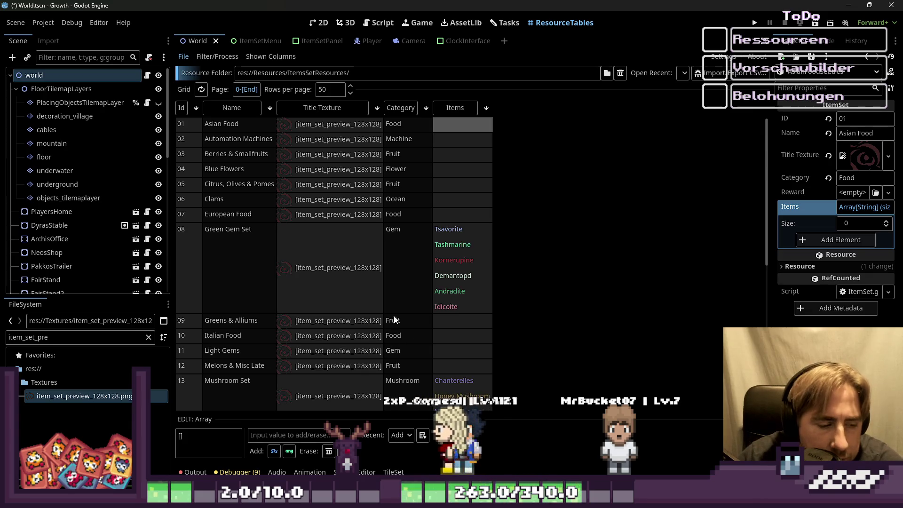
Glance at the Collectionbuch item lists in Calc and return to Godot.
{"action": "key", "text": "alt+Tab"}
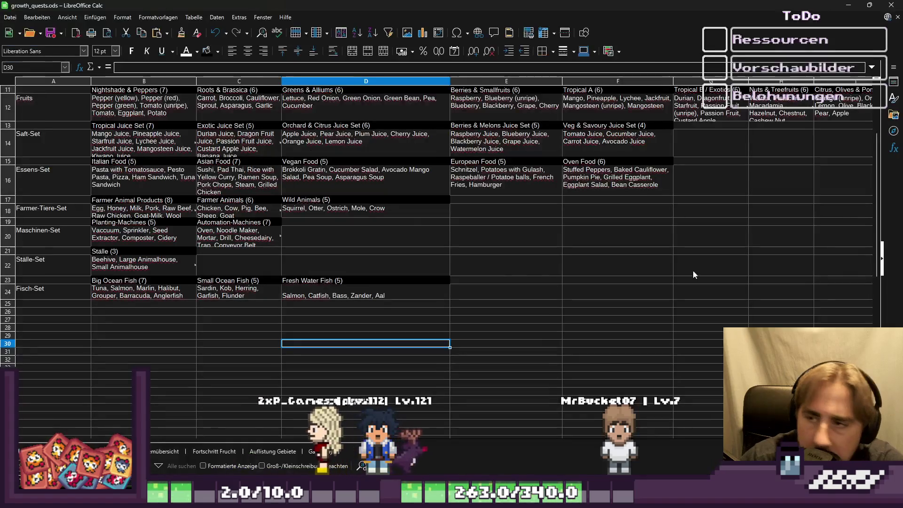
{"action": "key", "text": "alt+Tab"}
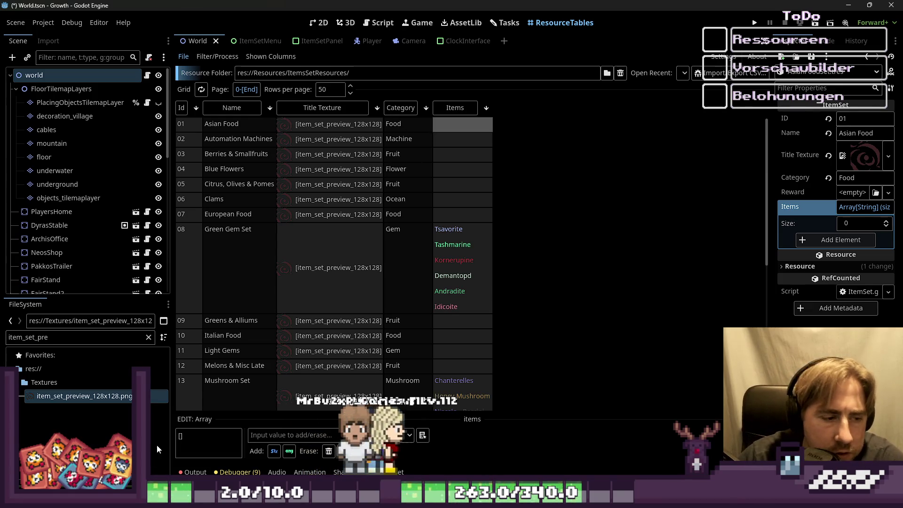
Paste the Asian Food item list into its Items array text and add a line break.
{"action": "left_click", "coordinate": [180, 438]}
{"action": "key", "text": "ctrl+v"}
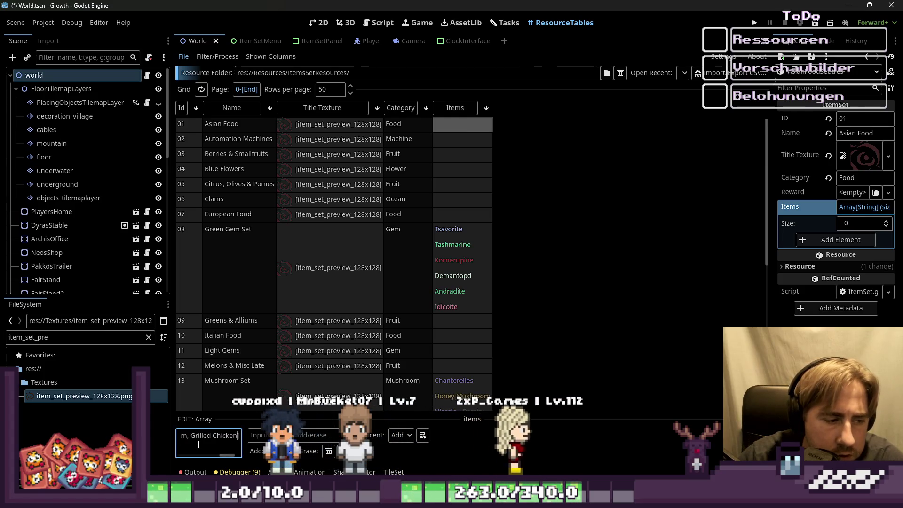
{"action": "key", "text": "Return"}
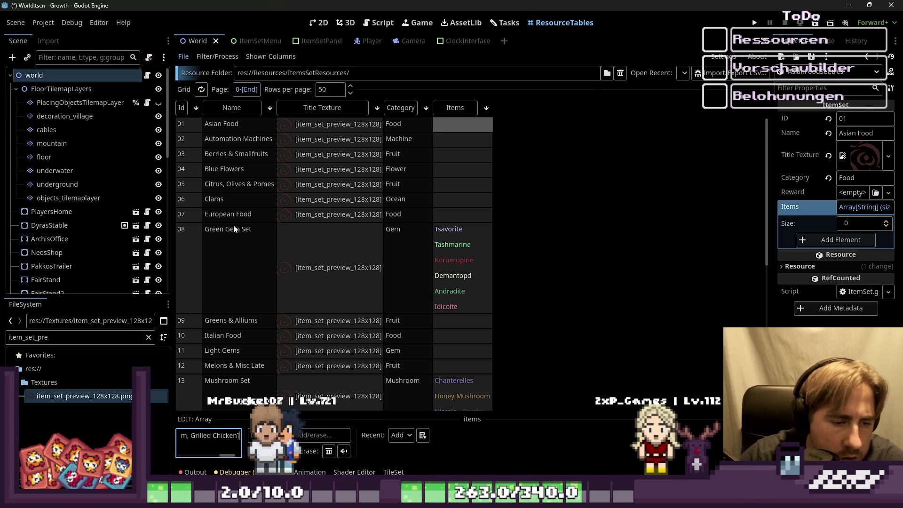
{"action": "scroll", "coordinate": [233, 229], "scroll_direction": "down", "scroll_amount": 3}
{"action": "scroll", "coordinate": [472, 171], "scroll_direction": "up", "scroll_amount": 3}
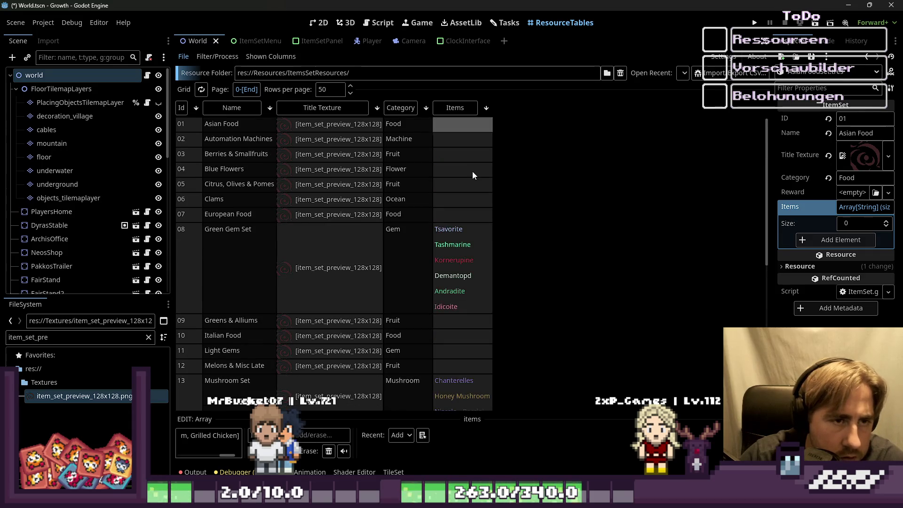
Paste the Asian Food list into Berries & Smallfruits' array text, splitting Grilled Chicken and Pad Thai onto lines.
{"action": "left_click", "coordinate": [463, 154]}
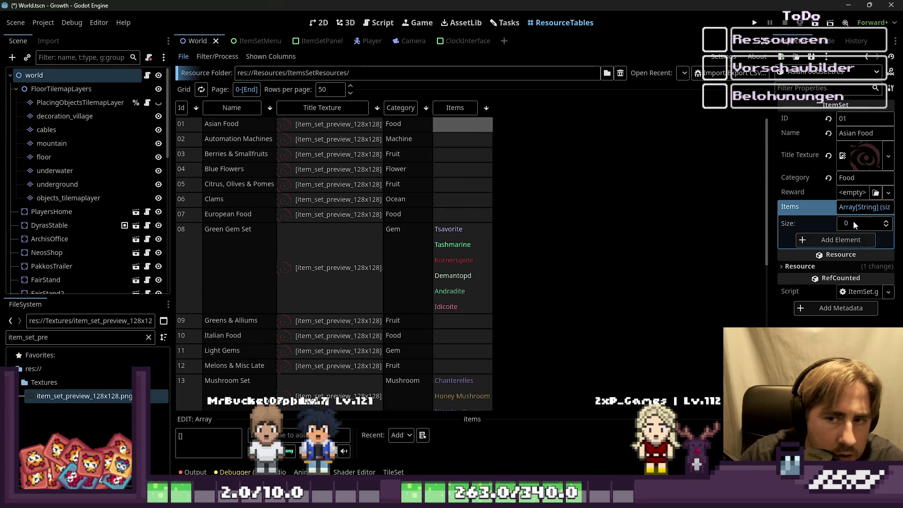
{"action": "left_click", "coordinate": [228, 449]}
{"action": "key", "text": "ctrl+v"}
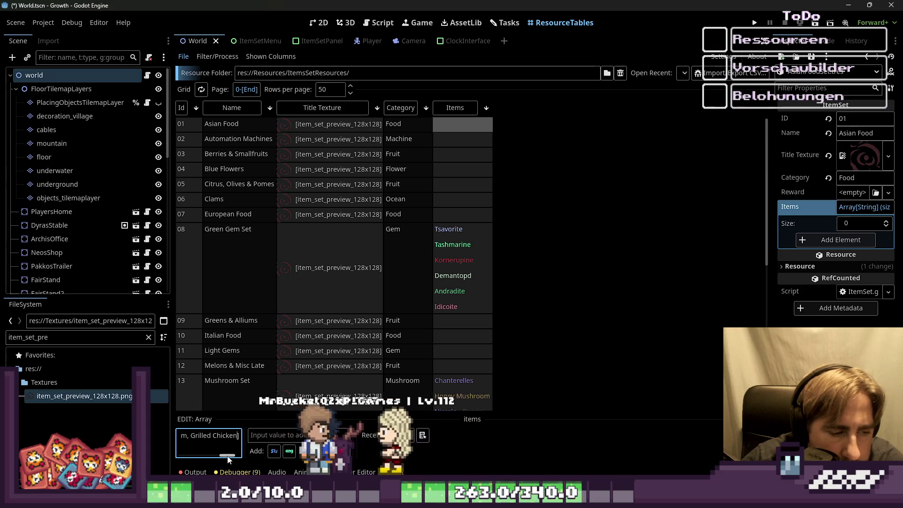
{"action": "left_click", "coordinate": [193, 437]}
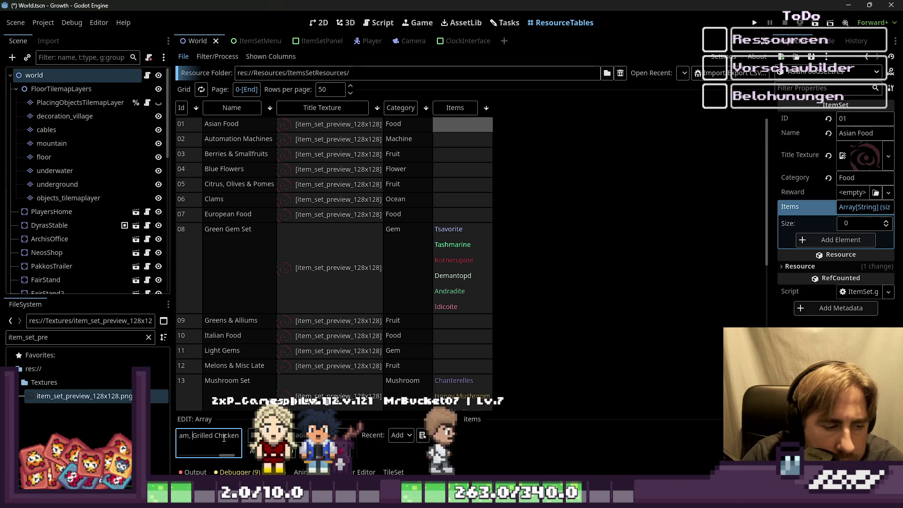
{"action": "key", "text": "Return"}
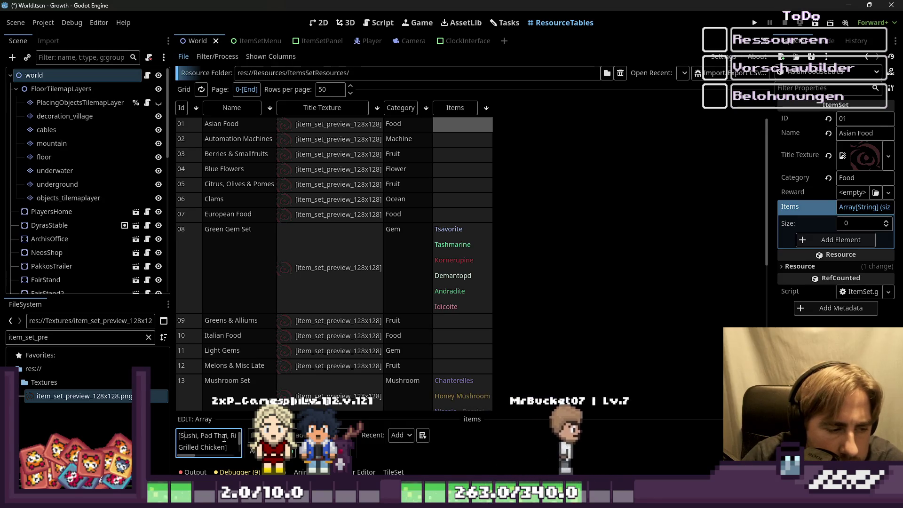
{"action": "left_click", "coordinate": [198, 436]}
{"action": "key", "text": "Return"}
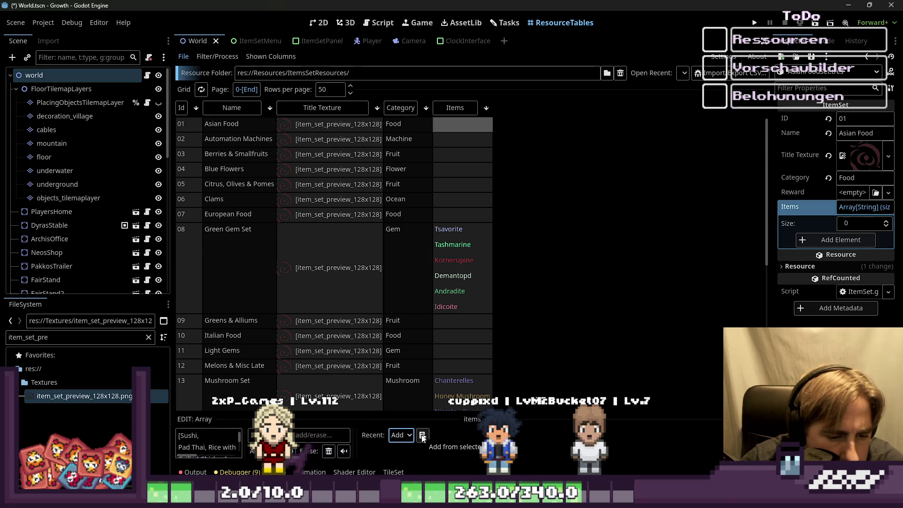
Back in Asian Food's Items, paste the list again and add an empty String element.
{"action": "left_click", "coordinate": [454, 155]}
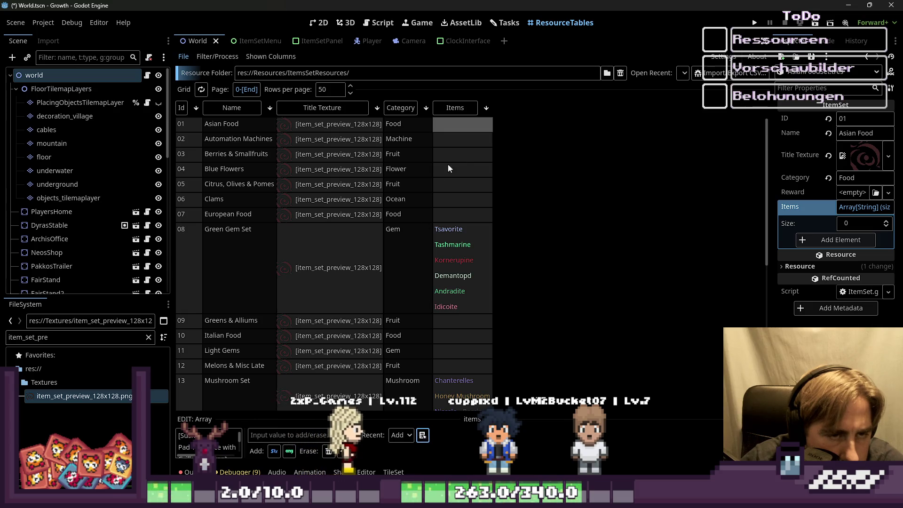
{"action": "left_click", "coordinate": [463, 125]}
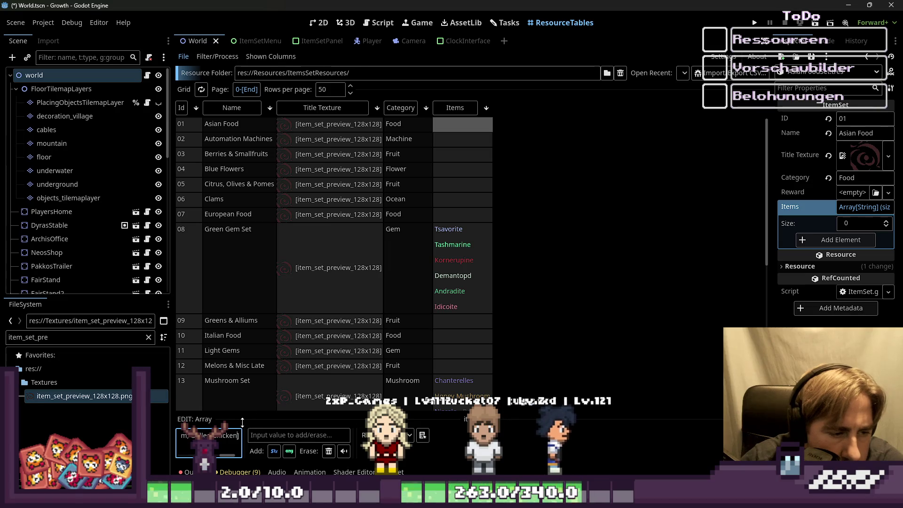
{"action": "key", "text": "ctrl+v"}
{"action": "left_click", "coordinate": [279, 279]}
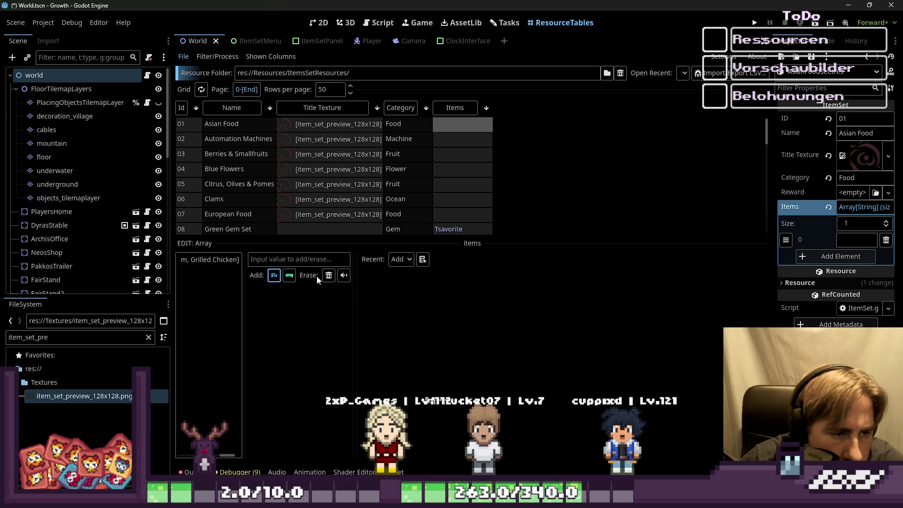
{"action": "left_click", "coordinate": [294, 275]}
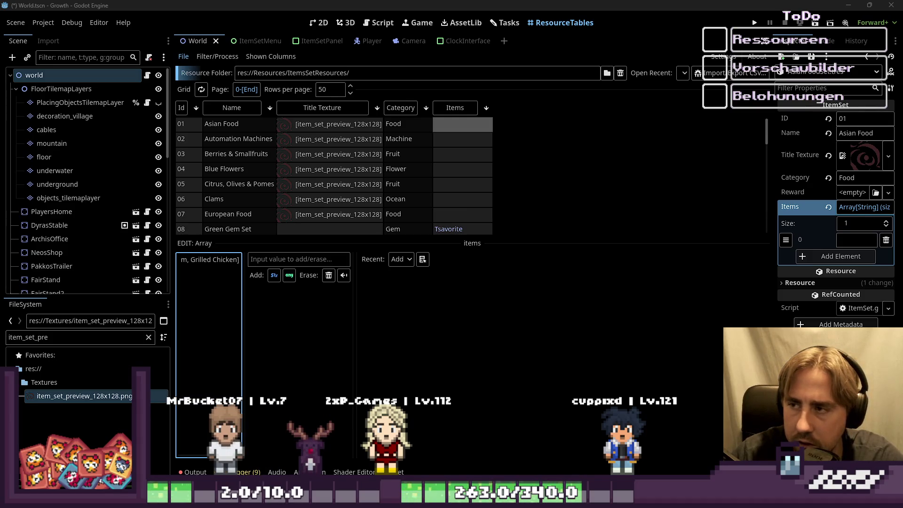
{"action": "key", "text": "alt+Tab"}
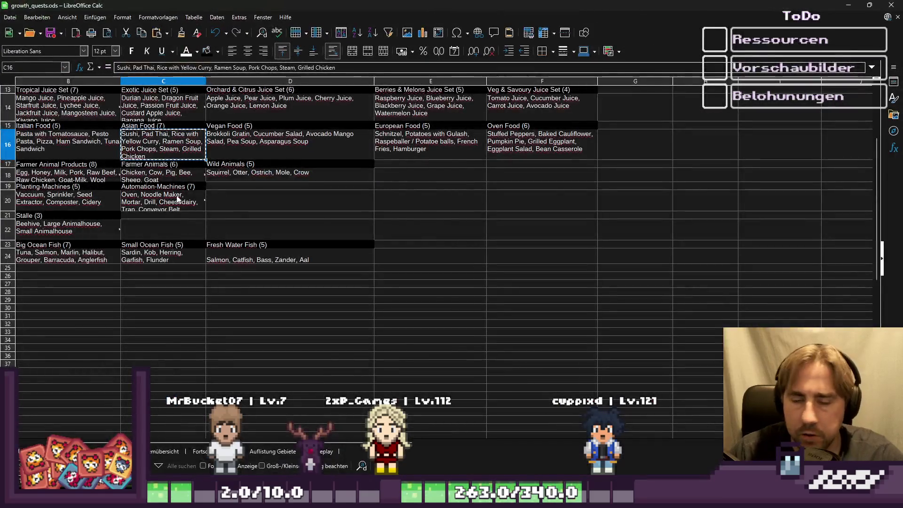
Inspect the item lists in C20, C10, C12 and C16, entering C16 for editing.
{"action": "left_click", "coordinate": [174, 205]}
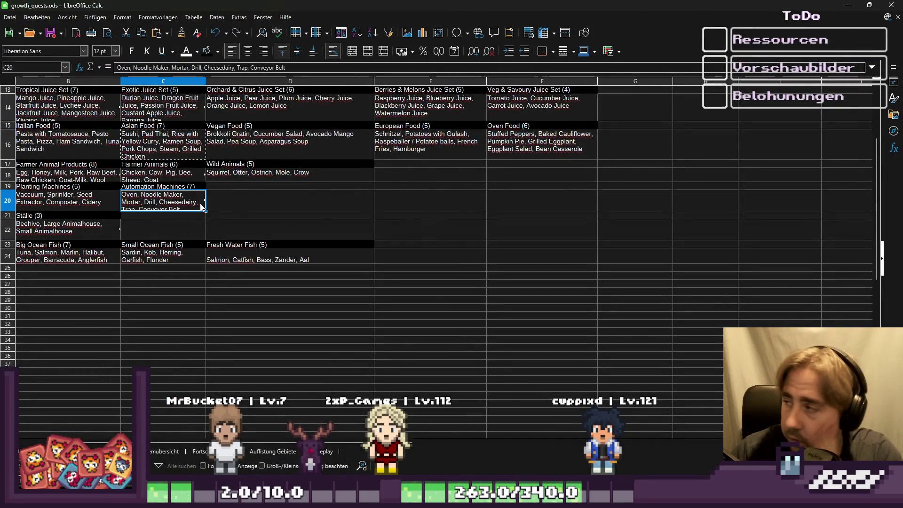
{"action": "scroll", "coordinate": [201, 207], "scroll_direction": "up", "scroll_amount": 4}
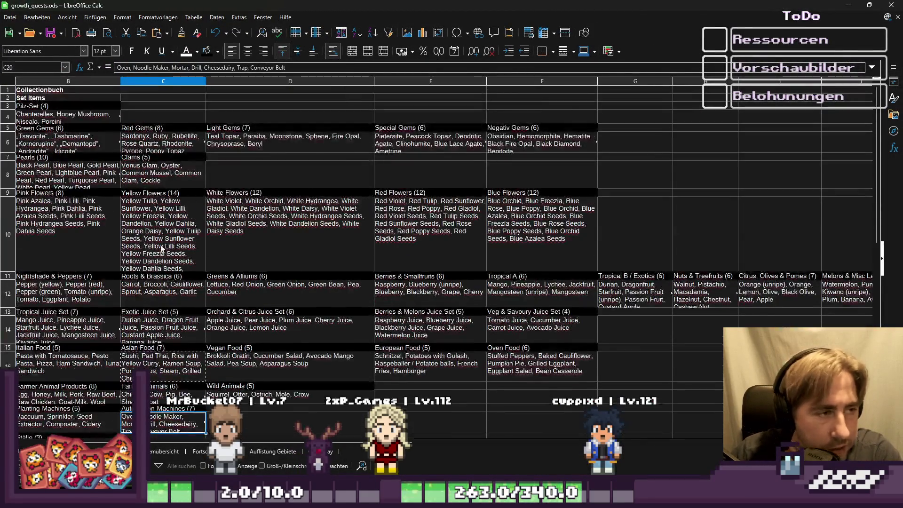
{"action": "left_click", "coordinate": [149, 264]}
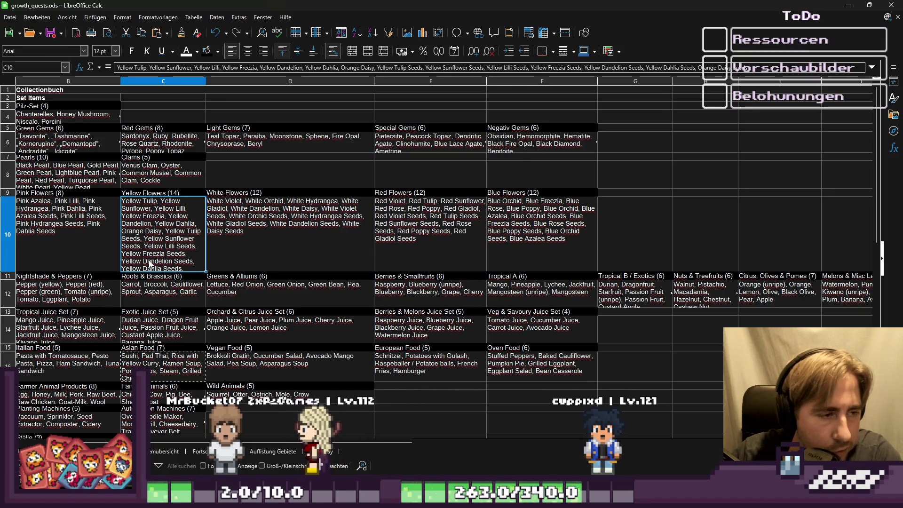
{"action": "double_click", "coordinate": [188, 268]}
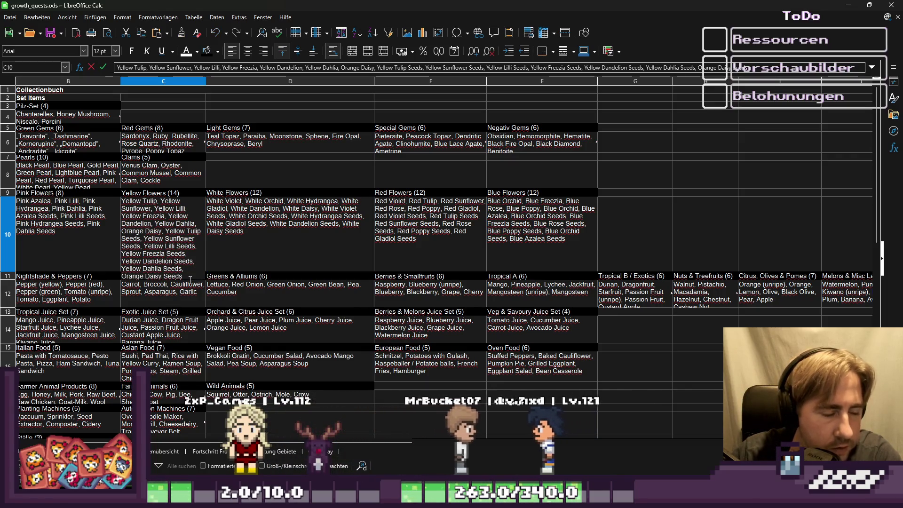
{"action": "key", "text": "Escape"}
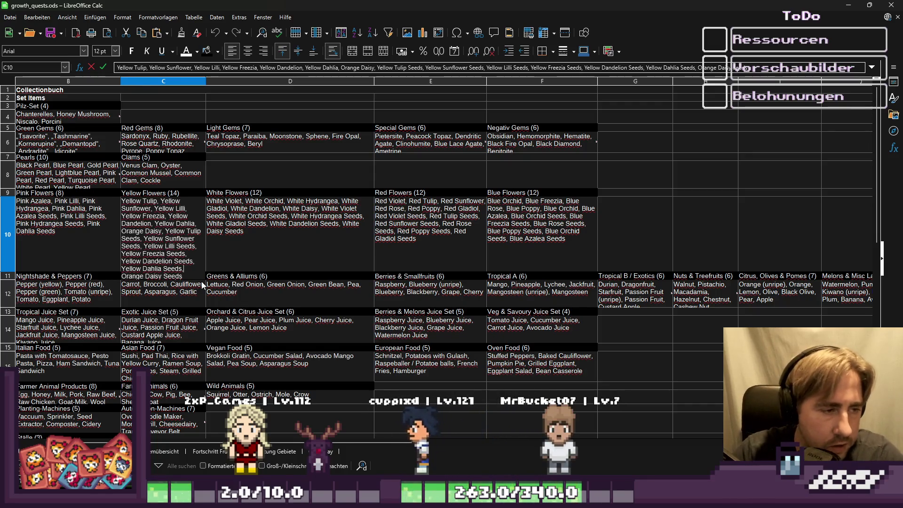
{"action": "left_click", "coordinate": [203, 287]}
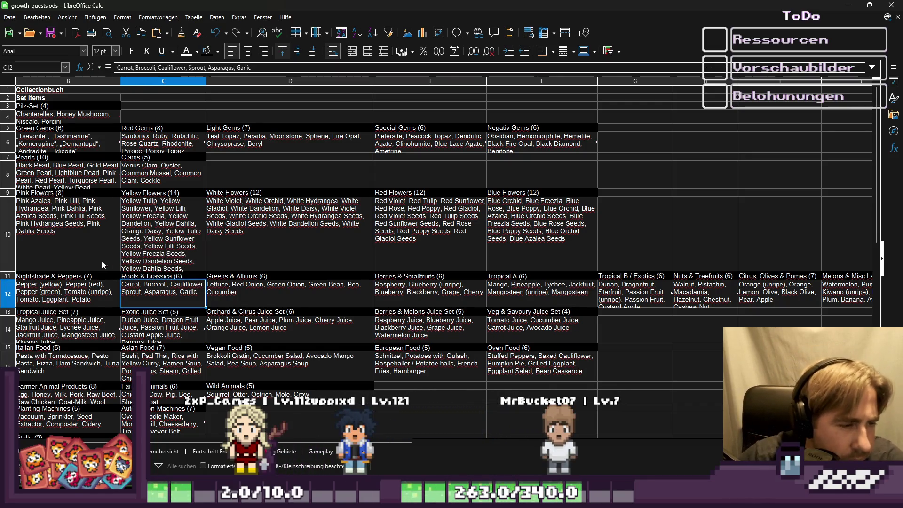
{"action": "double_click", "coordinate": [168, 370]}
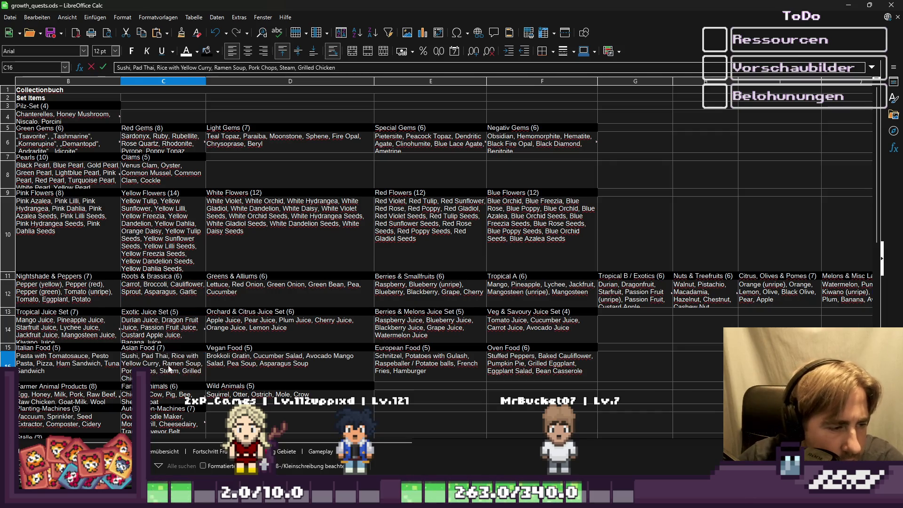
{"action": "double_click", "coordinate": [169, 366]}
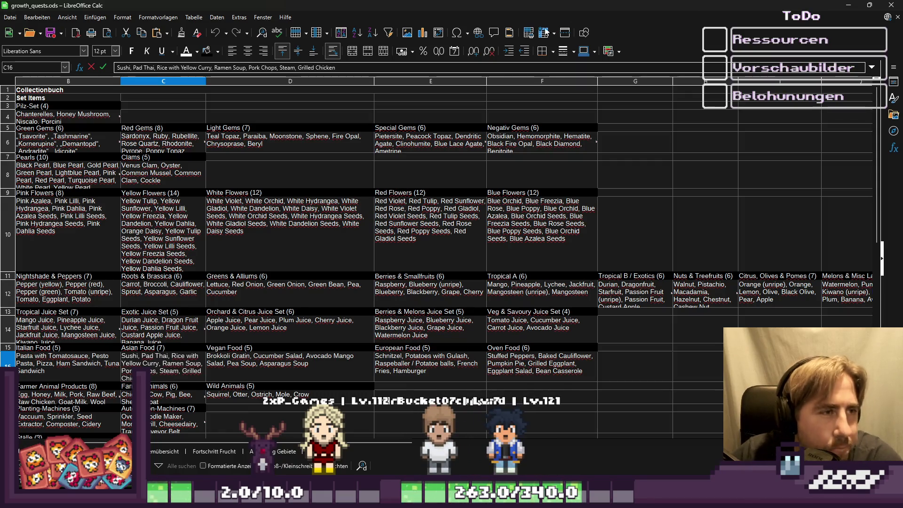
Leave C16 unchanged and open Suchen und ersetzen from the Bearbeiten menu.
{"action": "left_click", "coordinate": [12, 18]}
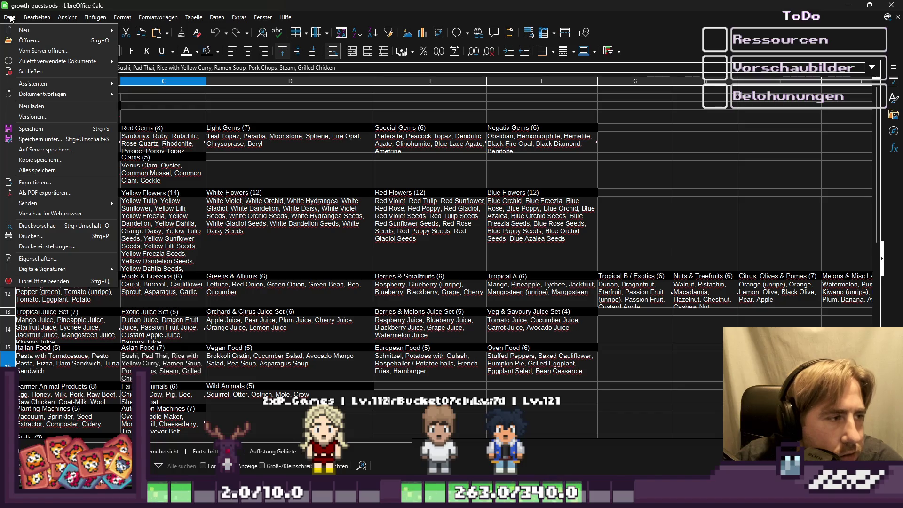
{"action": "left_click", "coordinate": [10, 18]}
{"action": "left_click", "coordinate": [11, 18]}
{"action": "left_click", "coordinate": [10, 18]}
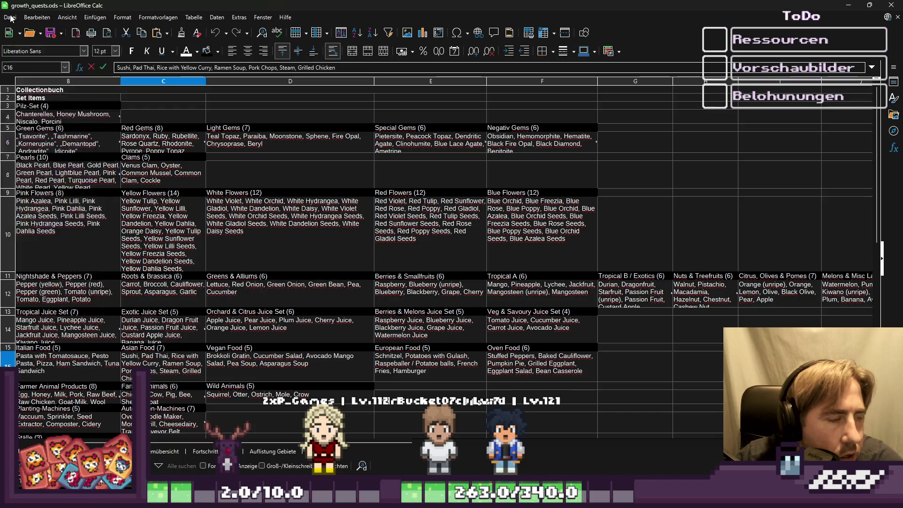
{"action": "key", "text": "Escape"}
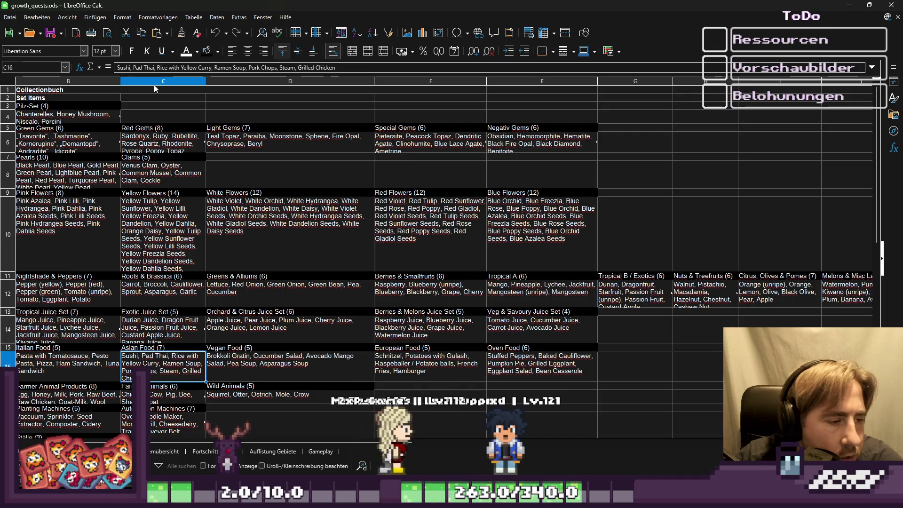
{"action": "left_click", "coordinate": [95, 18]}
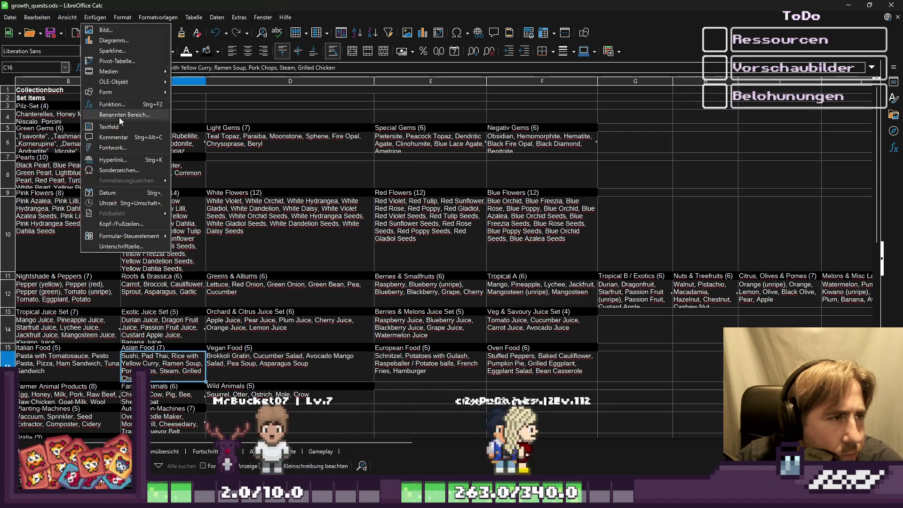
{"action": "mouse_move", "coordinate": [37, 18]}
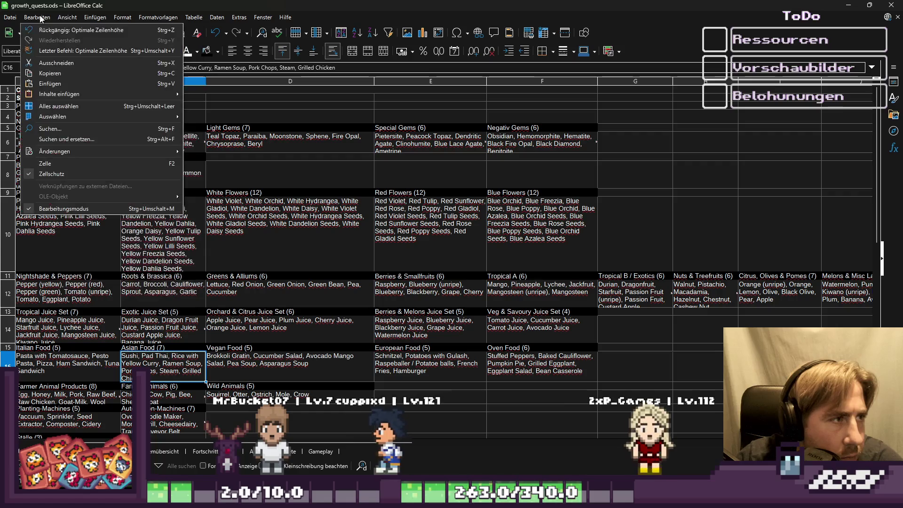
{"action": "left_click", "coordinate": [64, 139]}
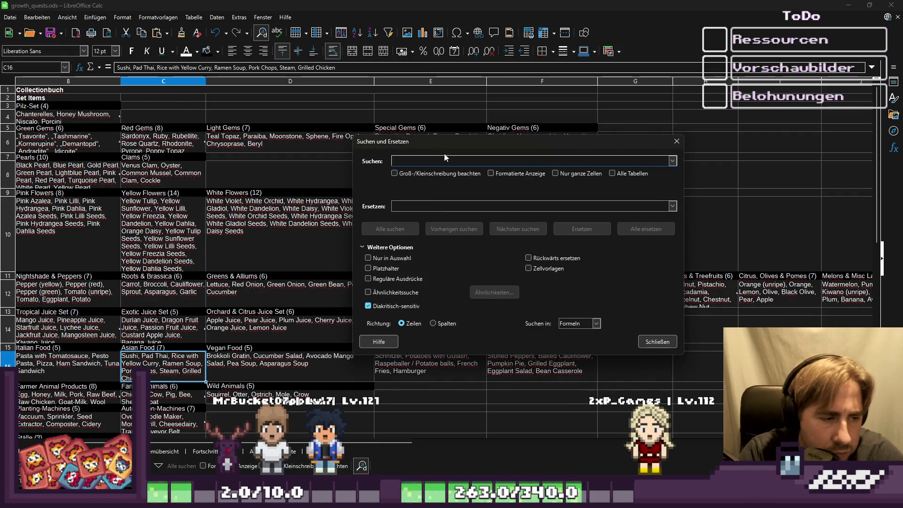
Replace ',' with '", "' only within the selection, running Alle ersetzen twice.
{"action": "type", "text": ","}
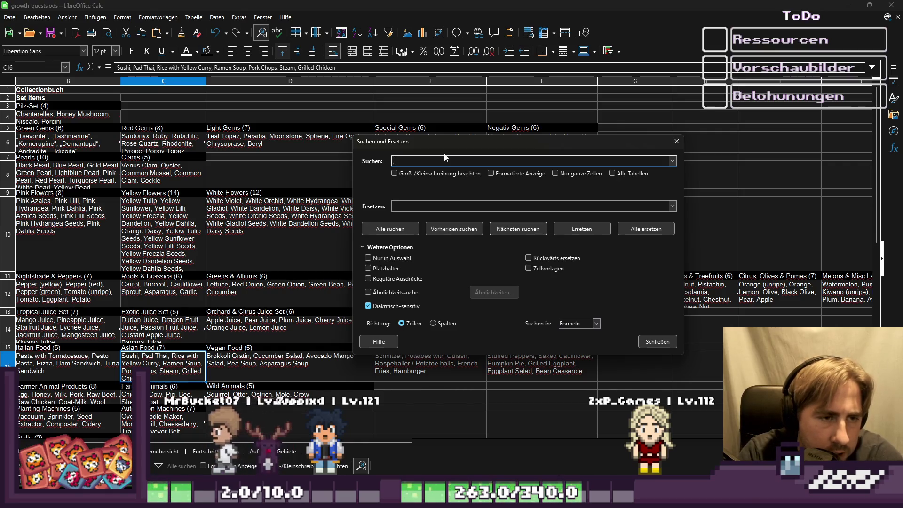
{"action": "left_click", "coordinate": [410, 202]}
{"action": "type", "text": "\""}
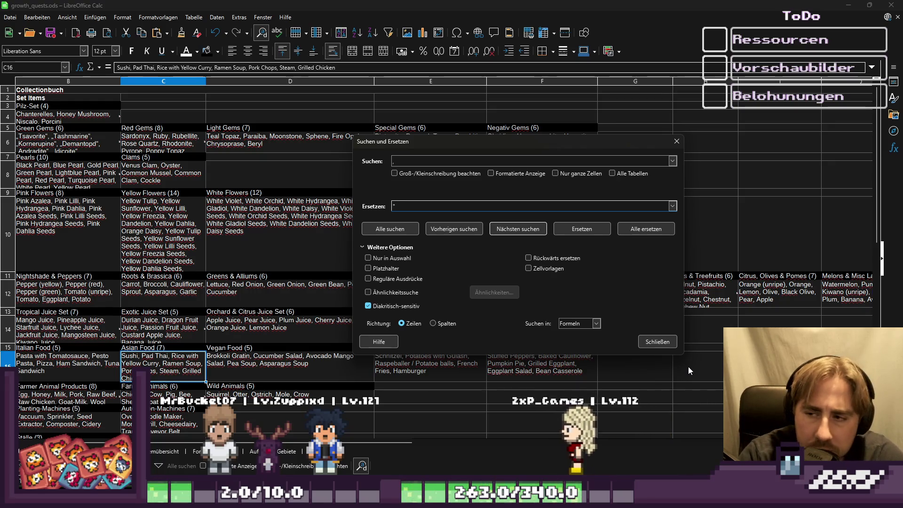
{"action": "type", "text": ","}
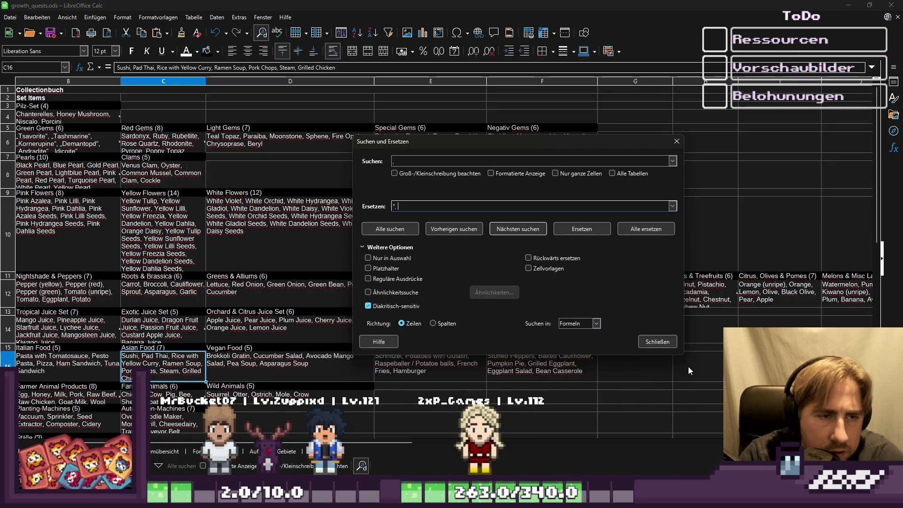
{"action": "type", "text": " \""}
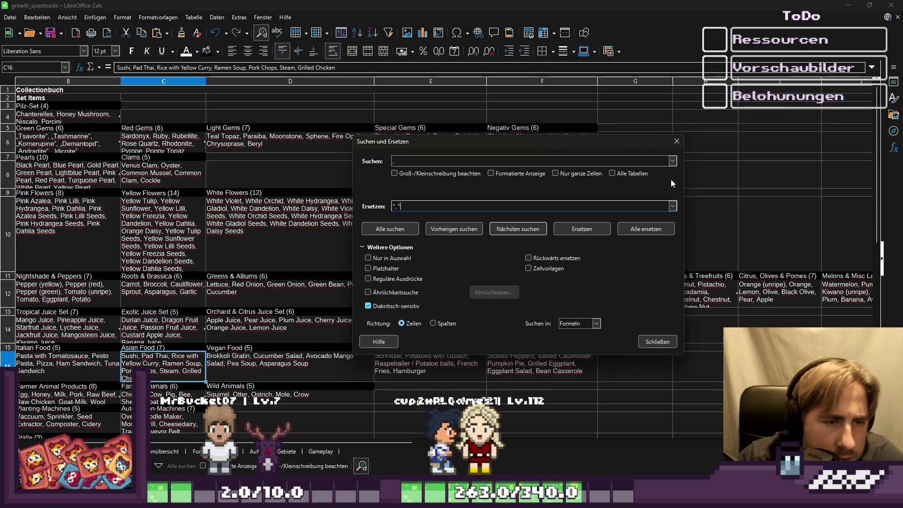
{"action": "left_click", "coordinate": [395, 258]}
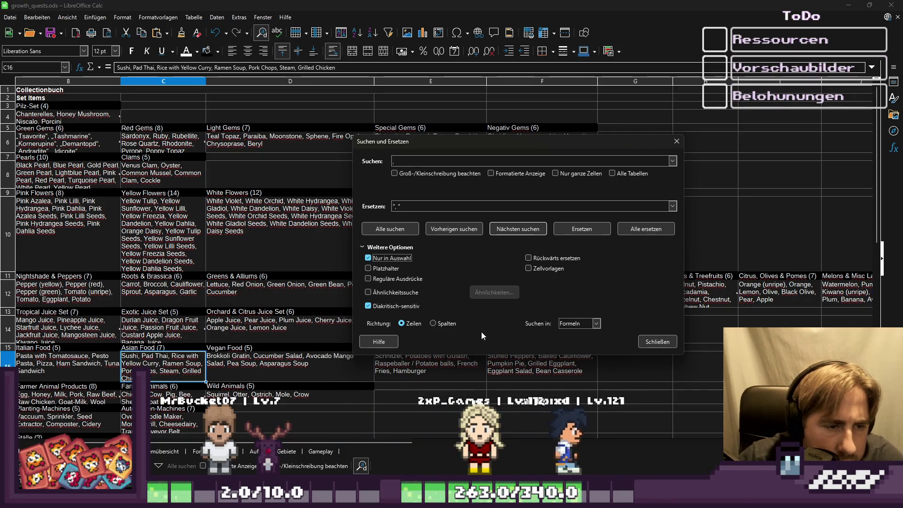
{"action": "left_click", "coordinate": [631, 228]}
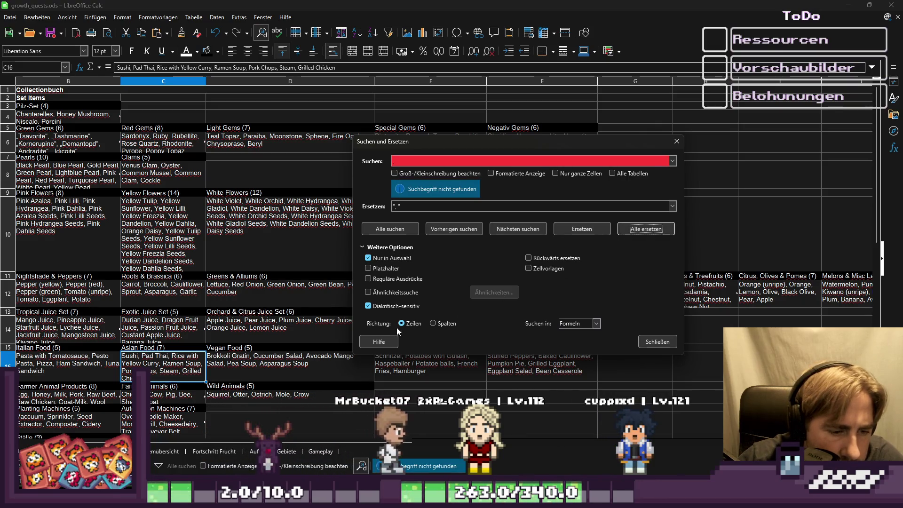
{"action": "left_click", "coordinate": [419, 160]}
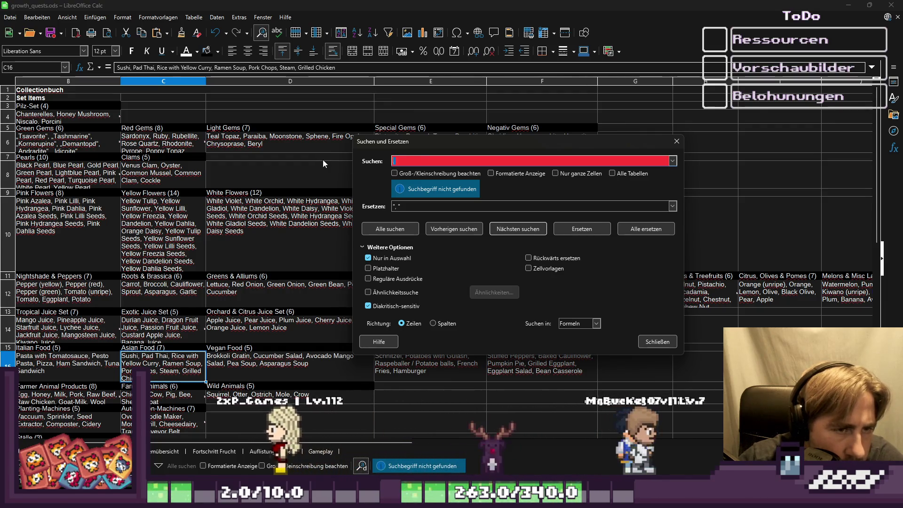
{"action": "type", "text": ","}
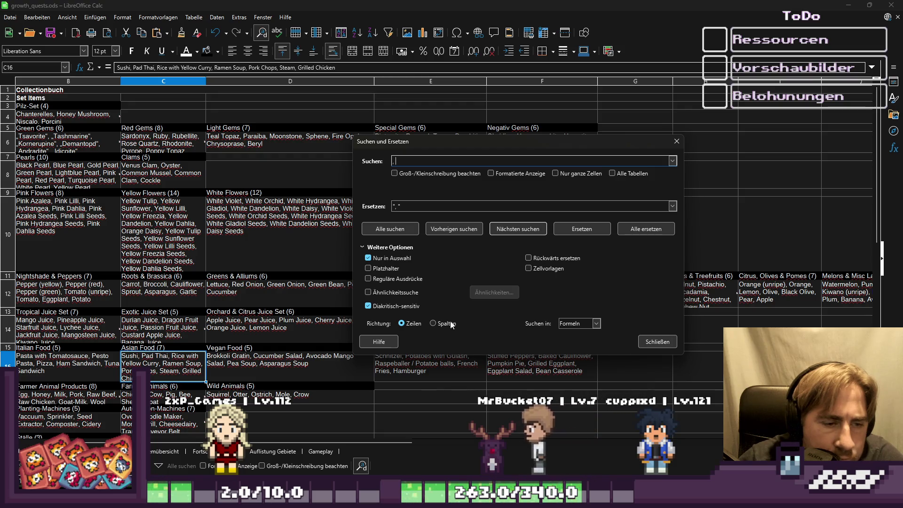
{"action": "left_click", "coordinate": [648, 228]}
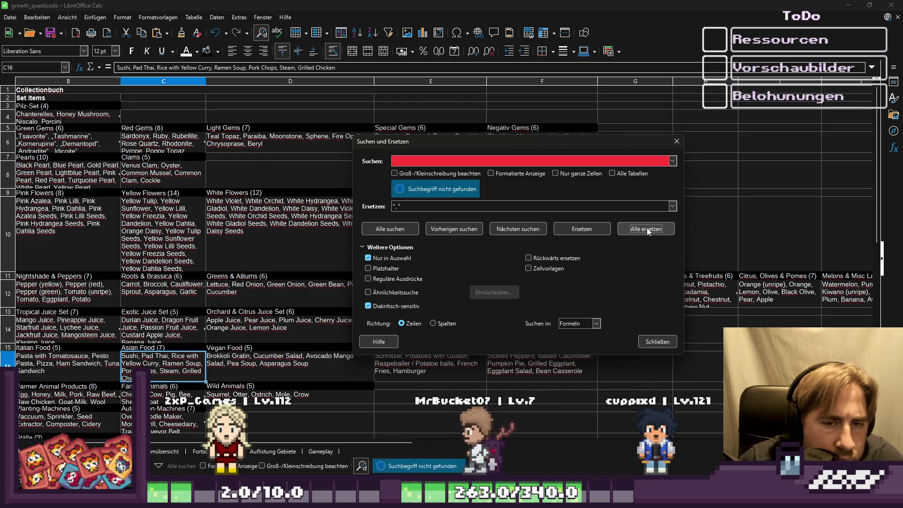
Close the dialog and select cells B16:C16.
{"action": "left_click", "coordinate": [657, 342]}
{"action": "left_click", "coordinate": [106, 373]}
{"action": "mouse_move", "coordinate": [106, 373]}
{"action": "left_mouse_down"}
{"action": "mouse_move", "coordinate": [208, 366]}
{"action": "mouse_move", "coordinate": [197, 368]}
{"action": "left_mouse_up"}
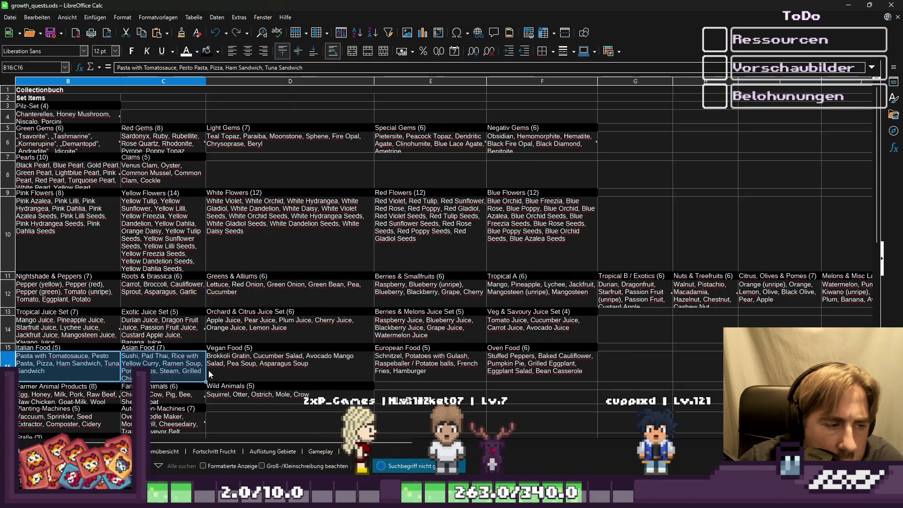
Clear the replacement field, search for the comma, close the dialog and check C16.
{"action": "left_click", "coordinate": [47, 21]}
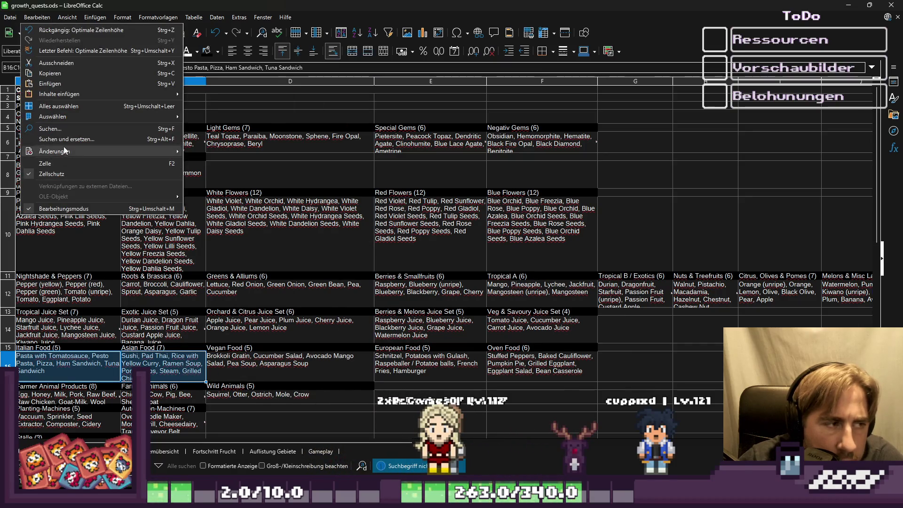
{"action": "left_click", "coordinate": [56, 151]}
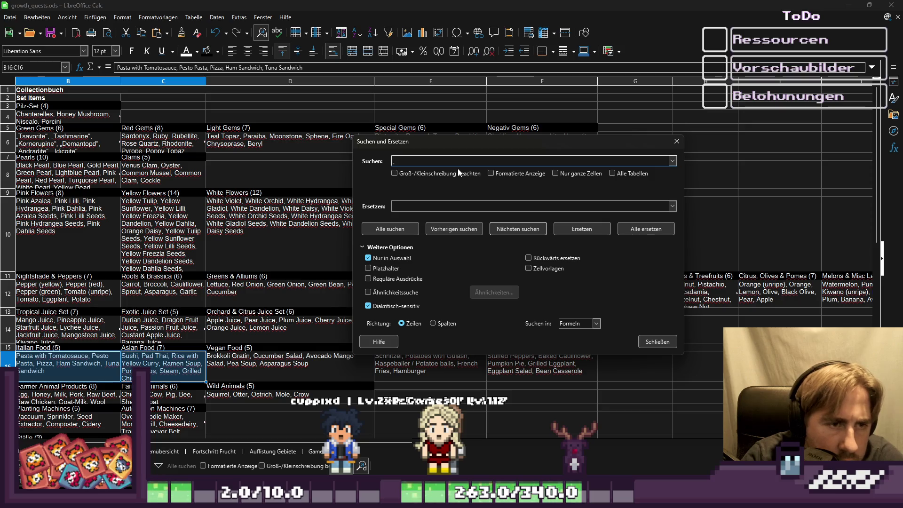
{"action": "left_click", "coordinate": [438, 207]}
{"action": "key", "text": "ctrl+v"}
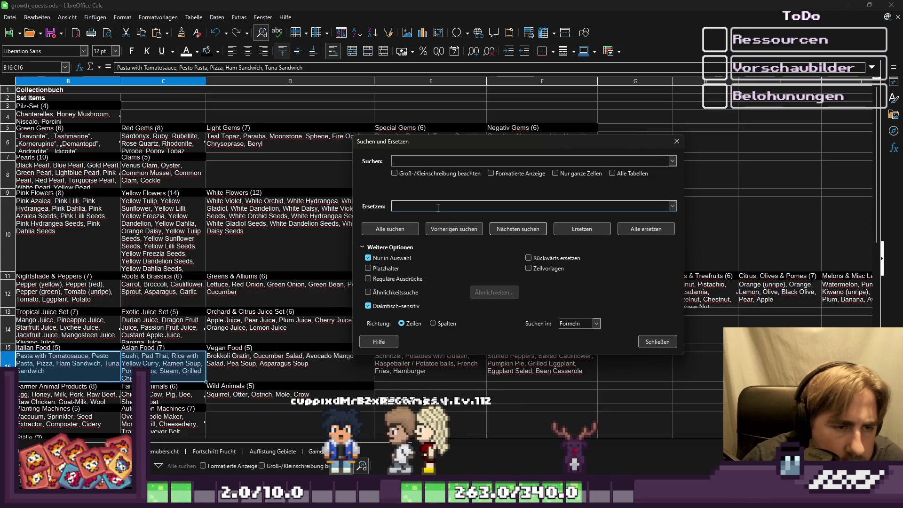
{"action": "key", "text": "ctrl+a"}
{"action": "key", "text": "BackSpace"}
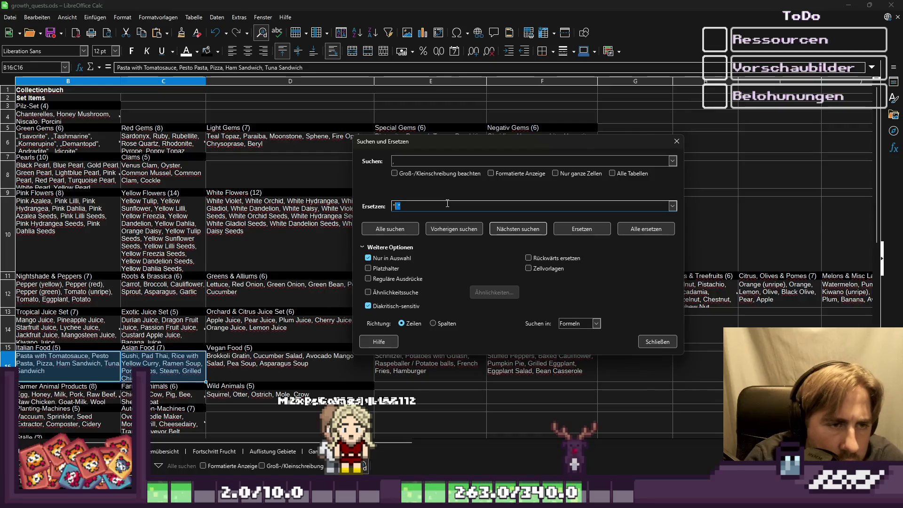
{"action": "key", "text": "Return"}
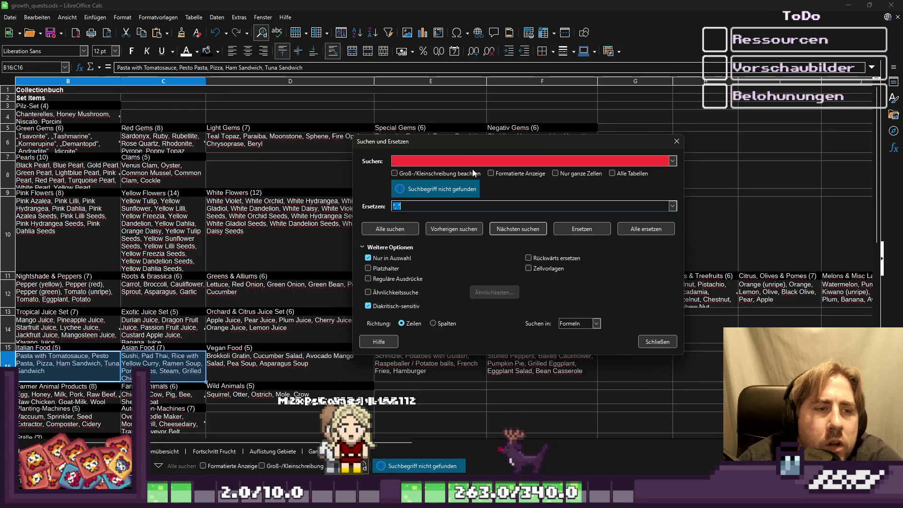
{"action": "left_click", "coordinate": [681, 143]}
{"action": "double_click", "coordinate": [142, 357]}
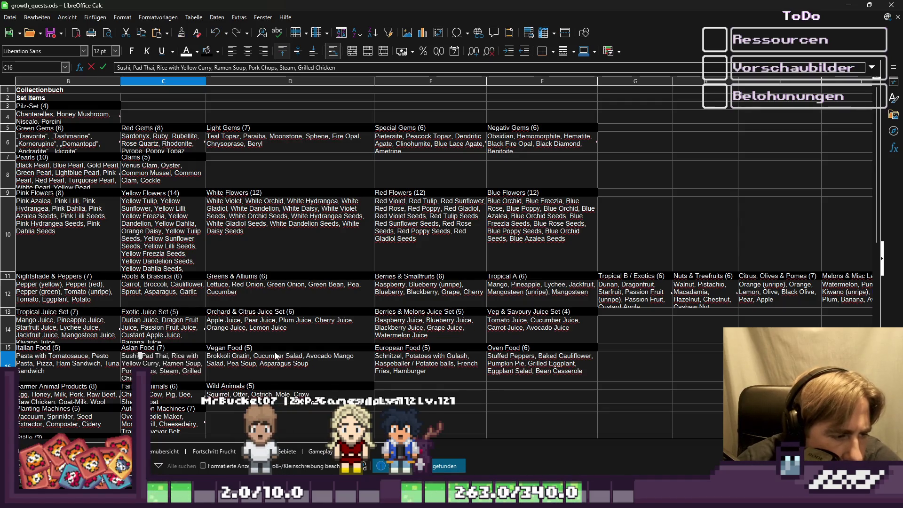
{"action": "key", "text": "Escape"}
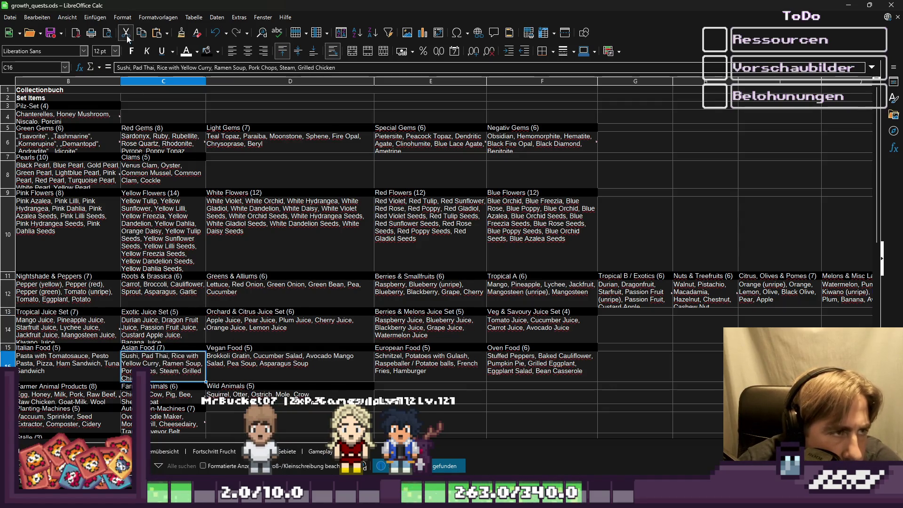
Reopen Find and Replace and replace ',' with '","' within the selection, retrying Replace All.
{"action": "left_click", "coordinate": [37, 17]}
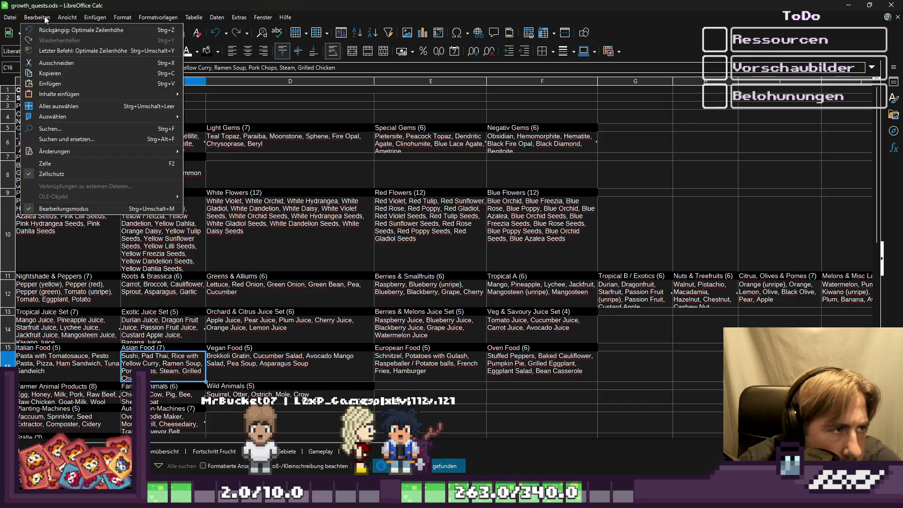
{"action": "left_click", "coordinate": [58, 143]}
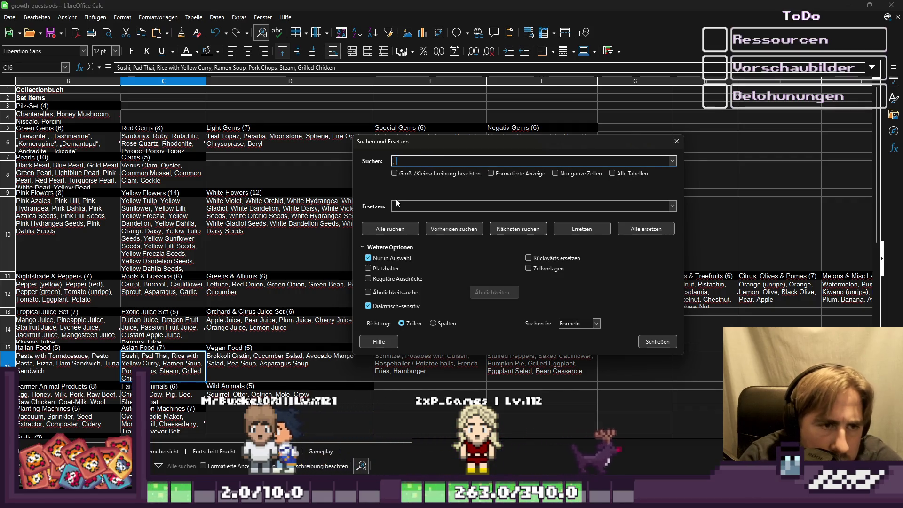
{"action": "key", "text": "BackSpace"}
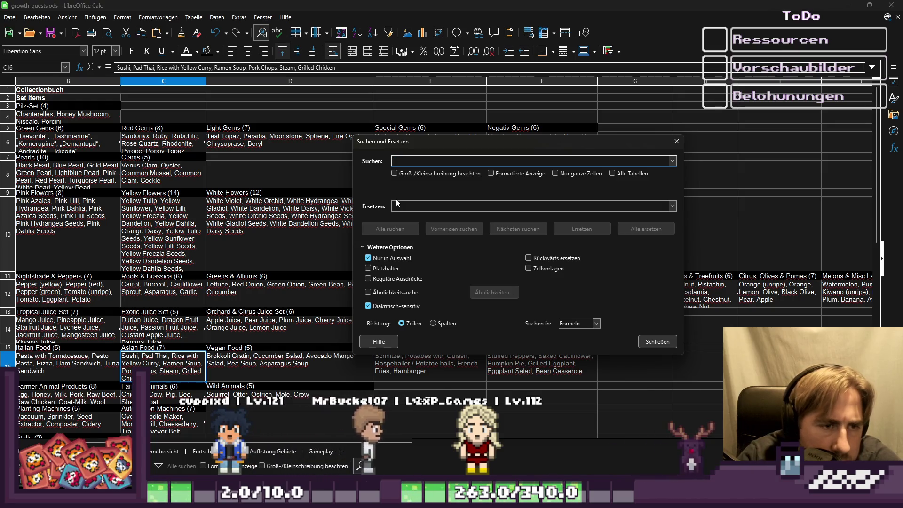
{"action": "type", "text": ","}
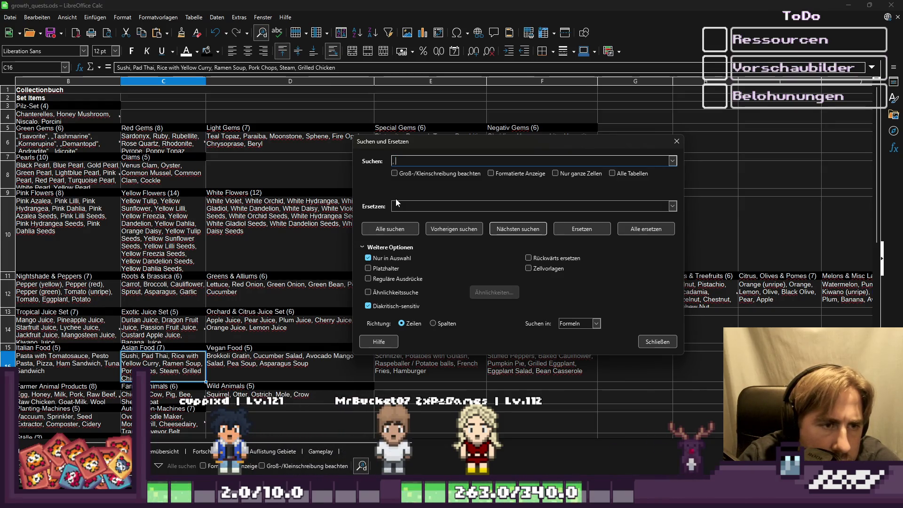
{"action": "key", "text": "BackSpace"}
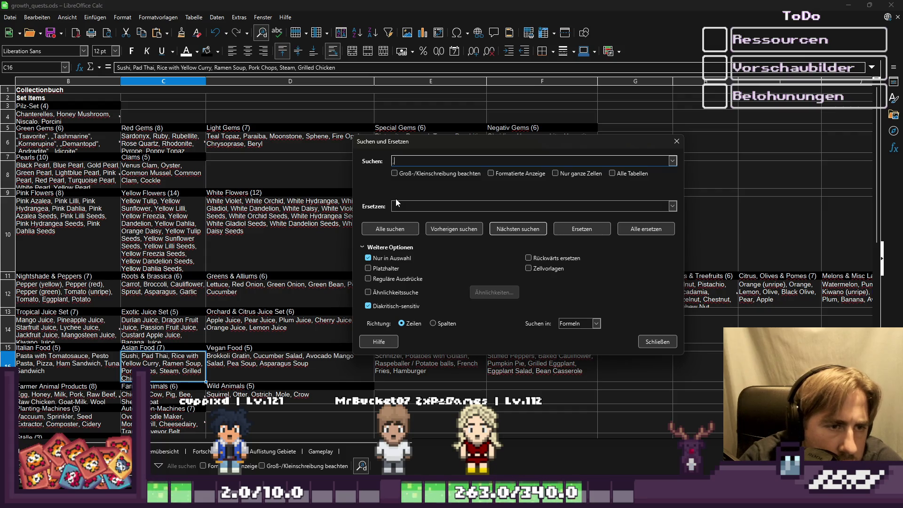
{"action": "type", "text": ","}
{"action": "left_click", "coordinate": [445, 203]}
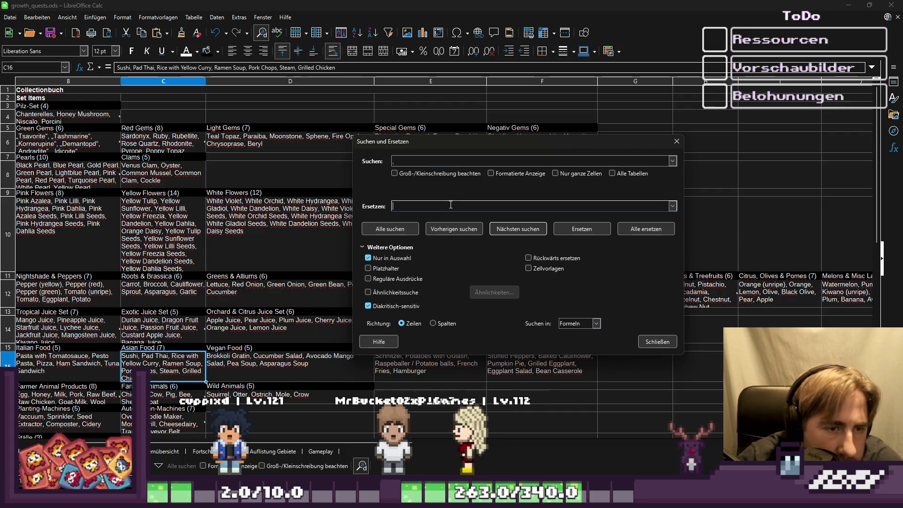
{"action": "type", "text": "\",\""}
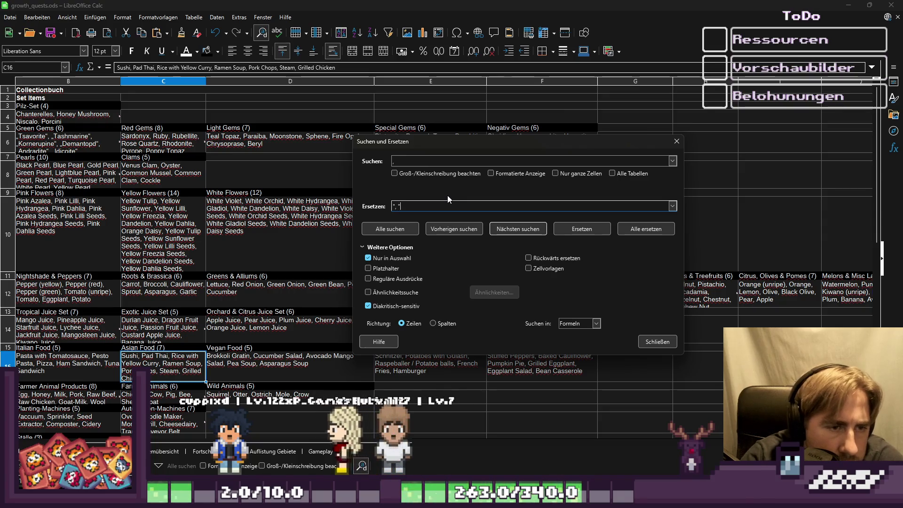
{"action": "left_click", "coordinate": [637, 228]}
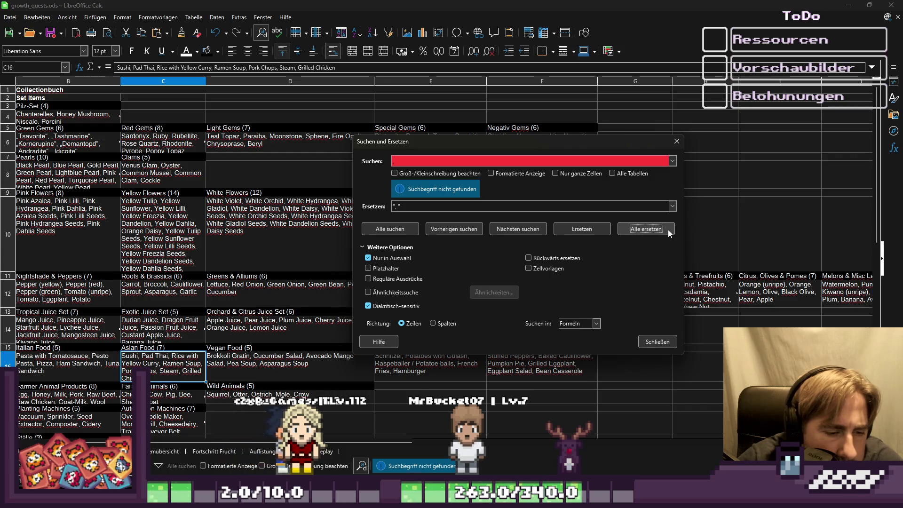
{"action": "left_click", "coordinate": [464, 157]}
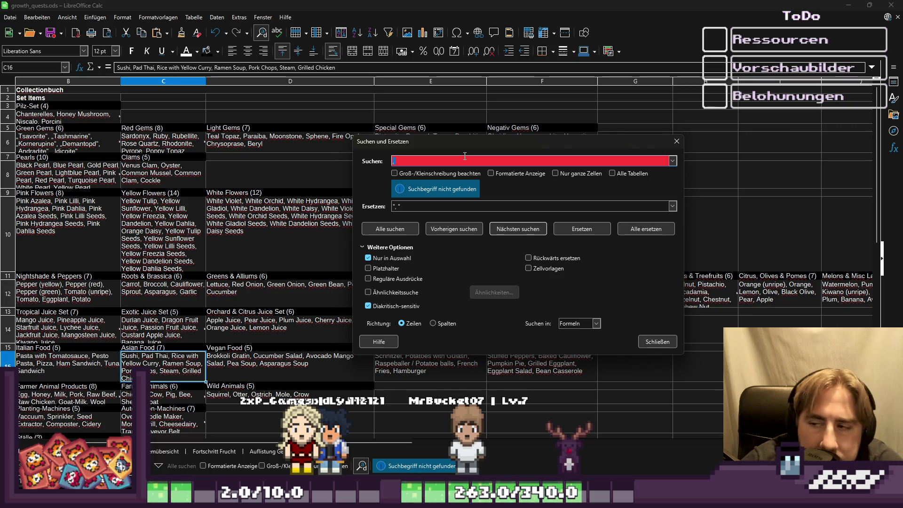
{"action": "key", "text": "BackSpace"}
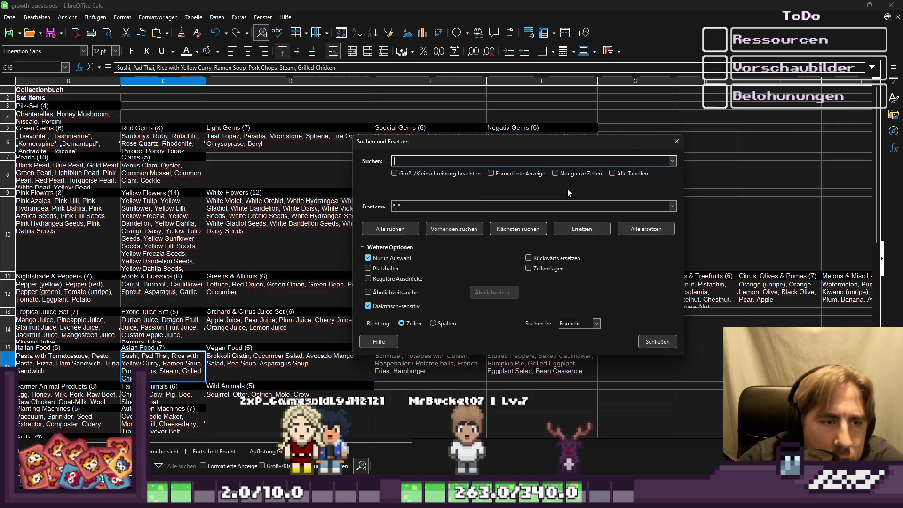
{"action": "left_click", "coordinate": [634, 231]}
{"action": "left_click", "coordinate": [444, 158]}
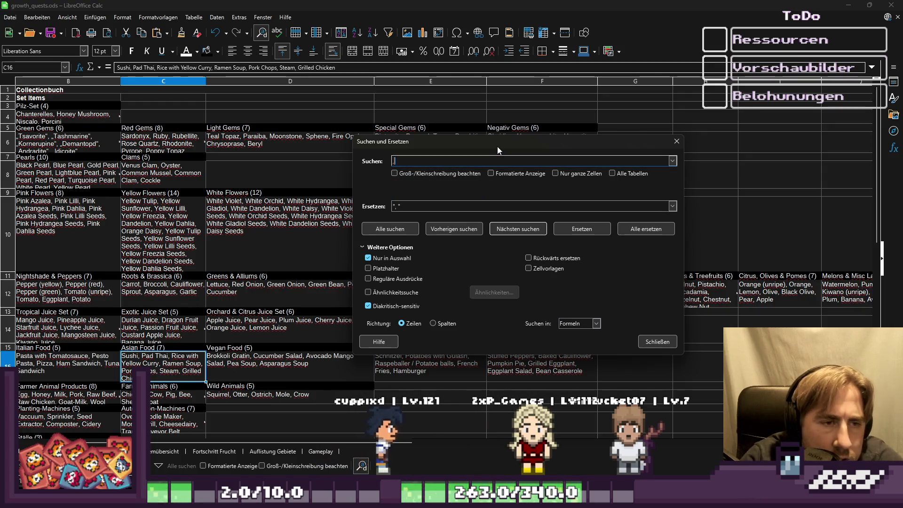
{"action": "left_click", "coordinate": [620, 228]}
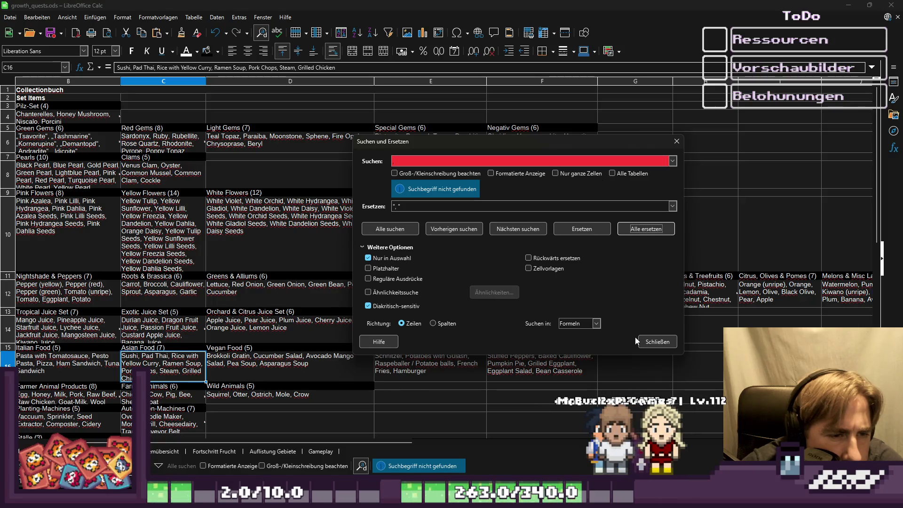
Untick Nur in Auswahl, replace commas across the whole sheet, then close the dialogs.
{"action": "left_click", "coordinate": [372, 258]}
{"action": "left_click", "coordinate": [641, 228]}
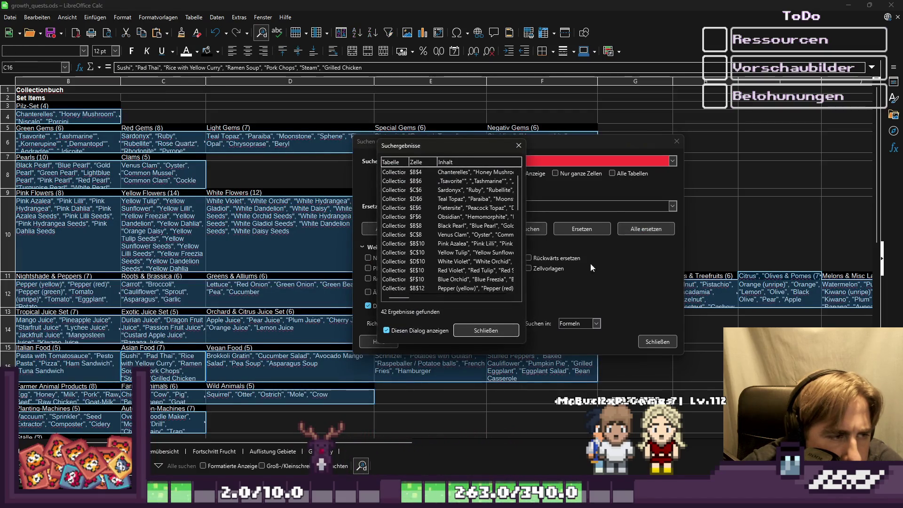
{"action": "left_click", "coordinate": [501, 325]}
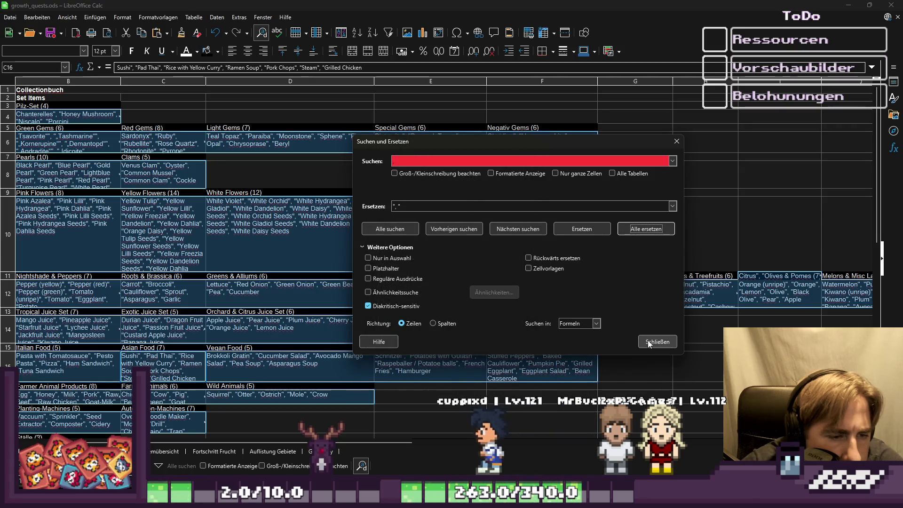
{"action": "left_click", "coordinate": [657, 342]}
{"action": "left_click", "coordinate": [557, 407]}
Undo the sheet-wide replacement and select the whole data range with Ctrl+A.
{"action": "key", "text": "ctrl+z"}
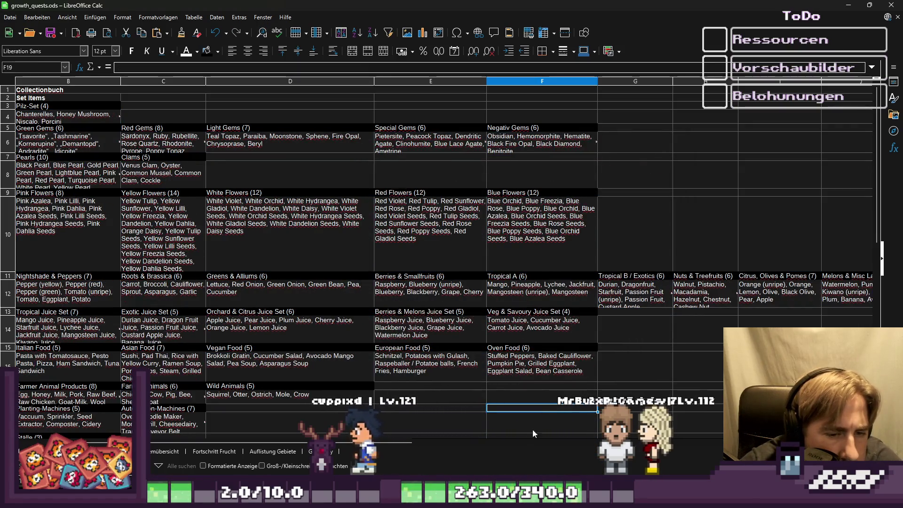
{"action": "left_click", "coordinate": [308, 325]}
{"action": "key", "text": "ctrl+a"}
Replace commas with '", "' across the selected data, changing 42 cells, and close the dialog.
{"action": "left_click", "coordinate": [37, 17]}
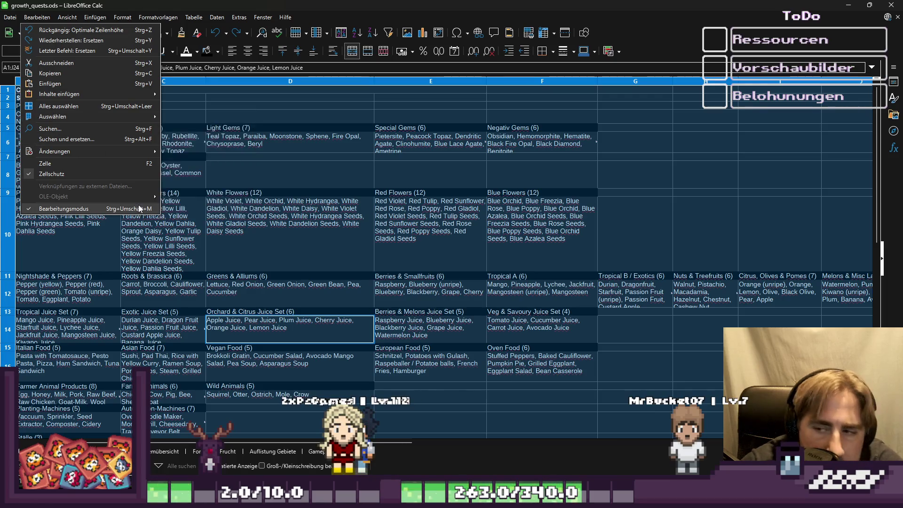
{"action": "left_click", "coordinate": [74, 143]}
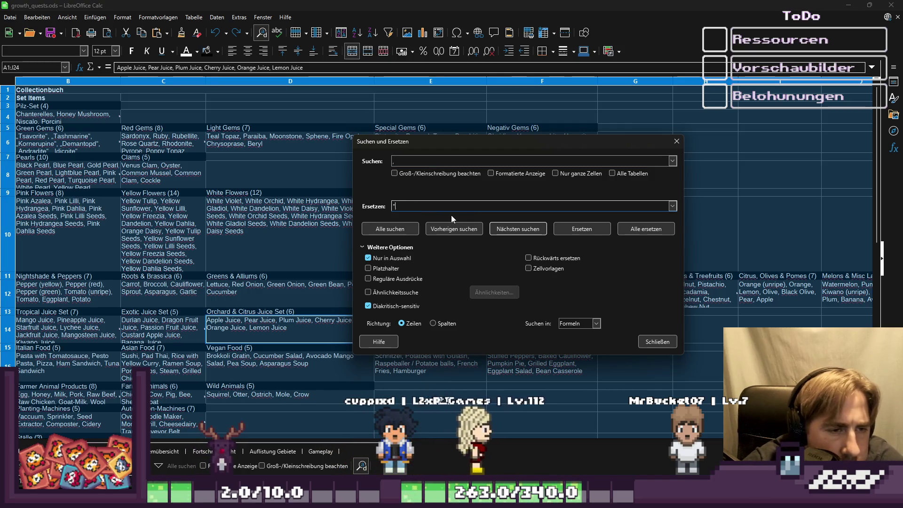
{"action": "type", "text": "\", \""}
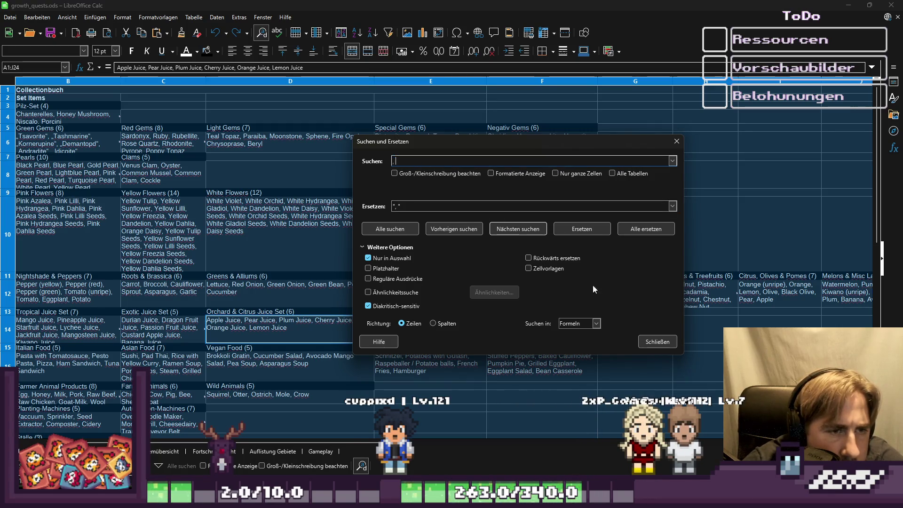
{"action": "left_click", "coordinate": [644, 229]}
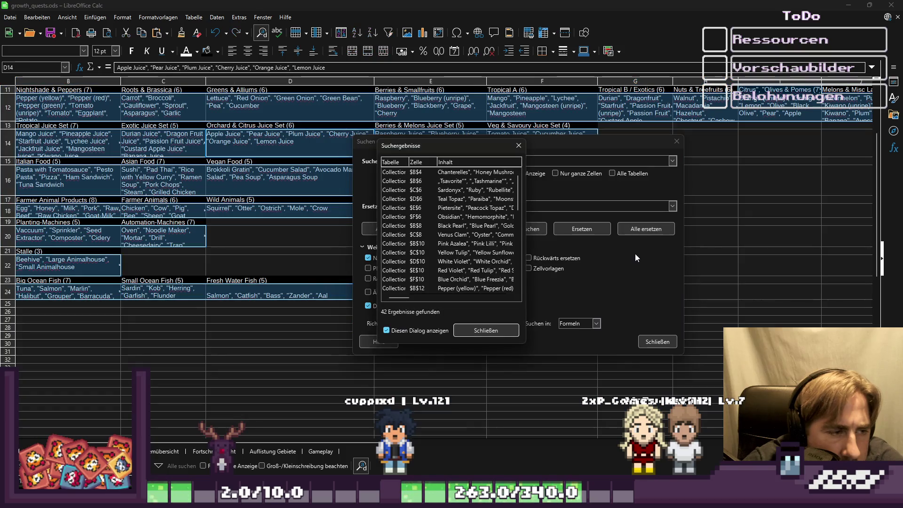
{"action": "left_click", "coordinate": [486, 331]}
{"action": "left_click", "coordinate": [658, 342]}
{"action": "left_click", "coordinate": [255, 312]}
{"action": "scroll", "coordinate": [250, 323], "scroll_direction": "up", "scroll_amount": 4}
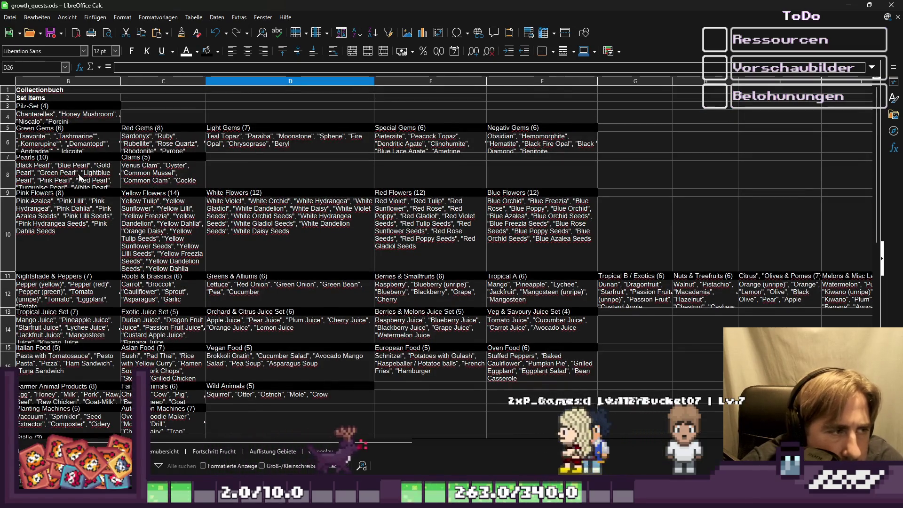
Add the missing opening quote before Chanterelles in the Pilz-Set list in cell B4.
{"action": "left_click", "coordinate": [41, 146]}
{"action": "key", "text": "Up"}
{"action": "key", "text": "Up"}
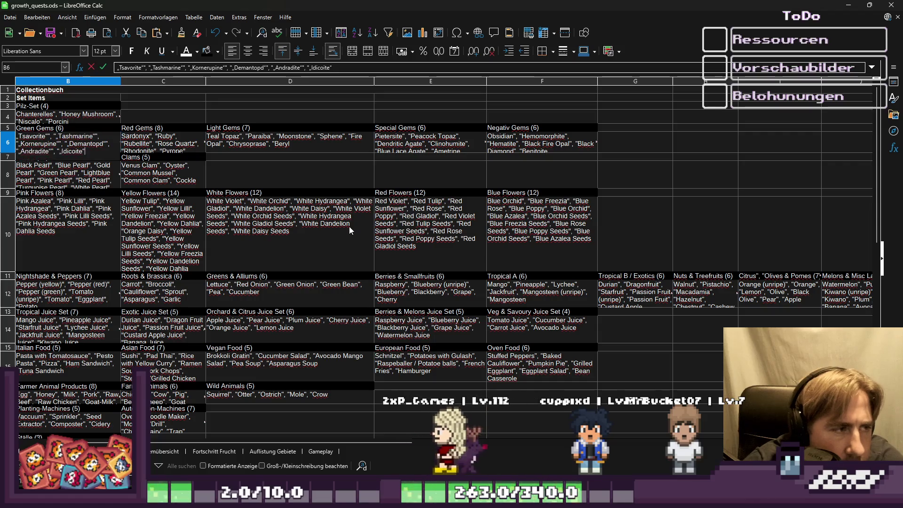
{"action": "key", "text": "F2"}
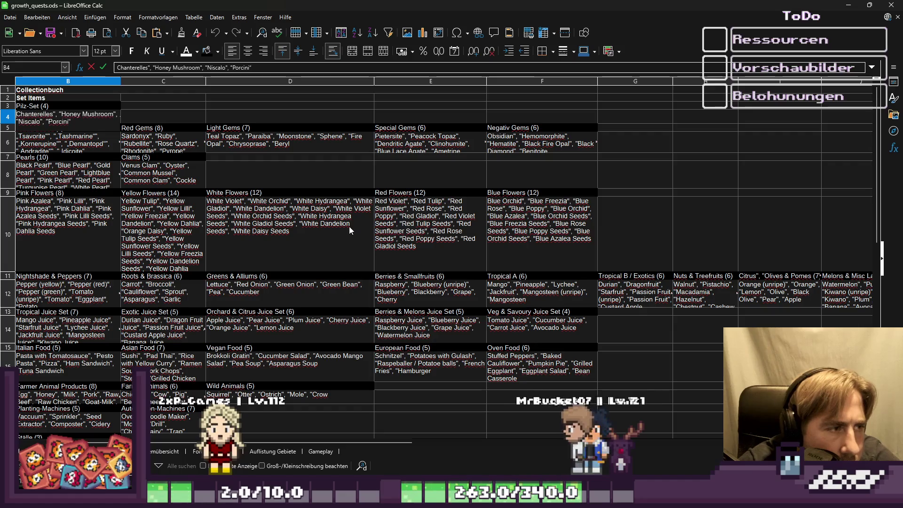
{"action": "key", "text": "Home"}
{"action": "type", "text": "\""}
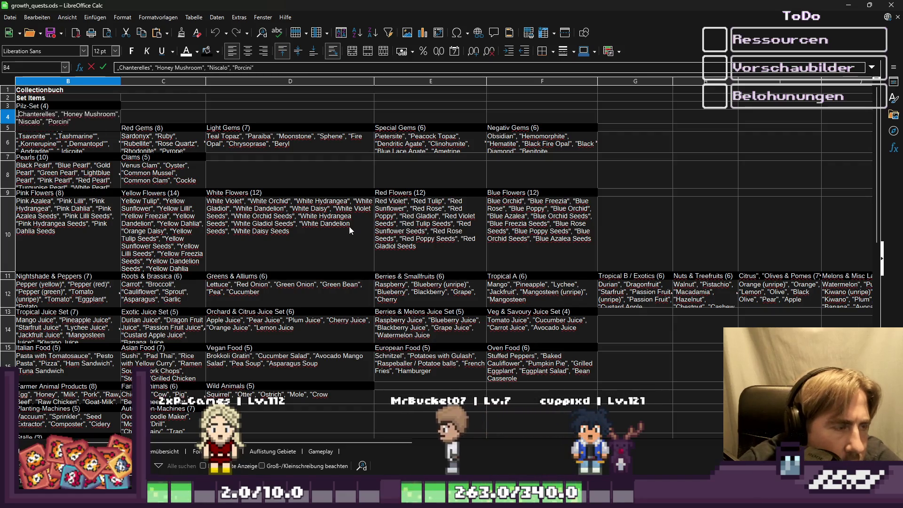
{"action": "key", "text": "Return"}
Check the quoted lists in cells B6, C6, C10 and C16 (Asian Food).
{"action": "key", "text": "Up"}
{"action": "key", "text": "Down"}
{"action": "key", "text": "Down"}
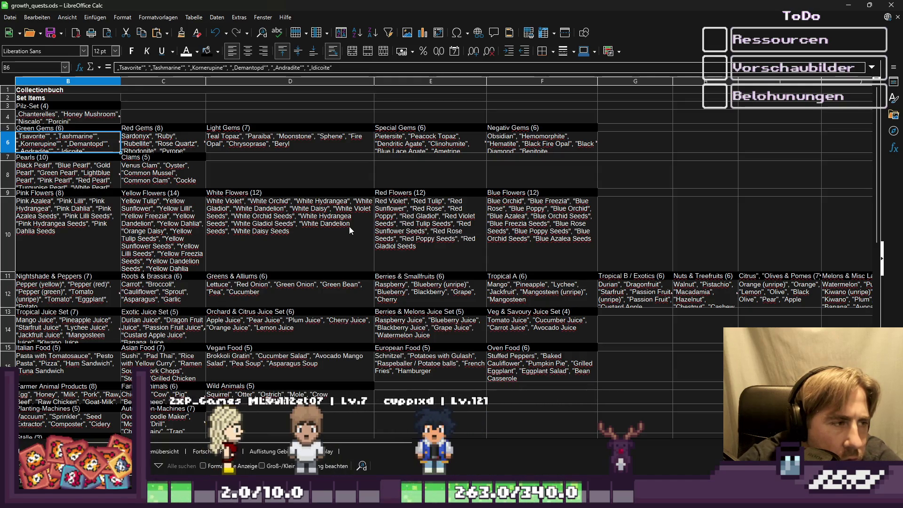
{"action": "key", "text": "Right"}
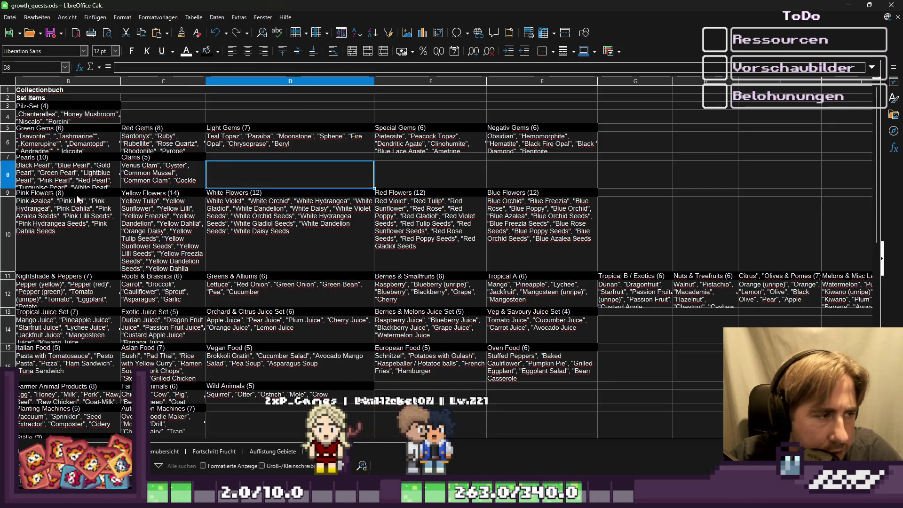
{"action": "left_click", "coordinate": [203, 225]}
{"action": "left_click", "coordinate": [202, 377]}
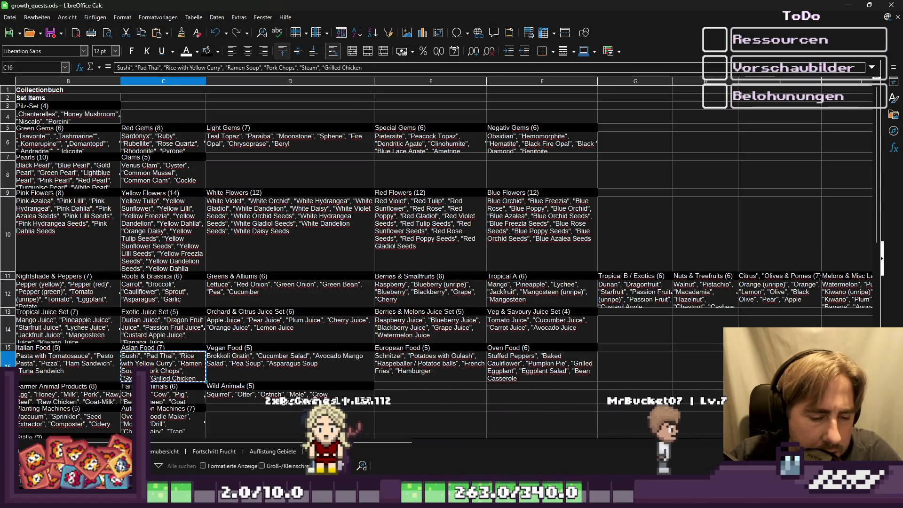
{"action": "mouse_move", "coordinate": [526, 499]}
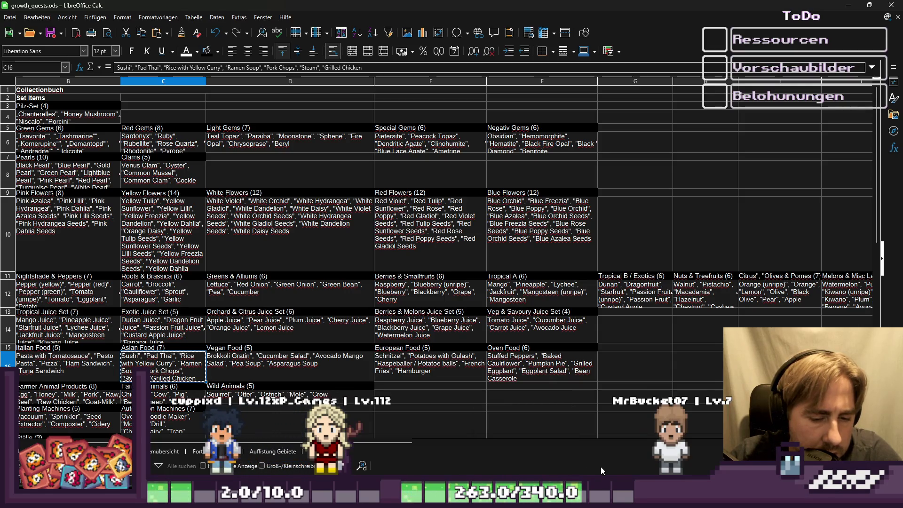
Paste the seven Asian Food dishes into its Items array, then sort the item sets by Category.
{"action": "key", "text": "alt+Tab"}
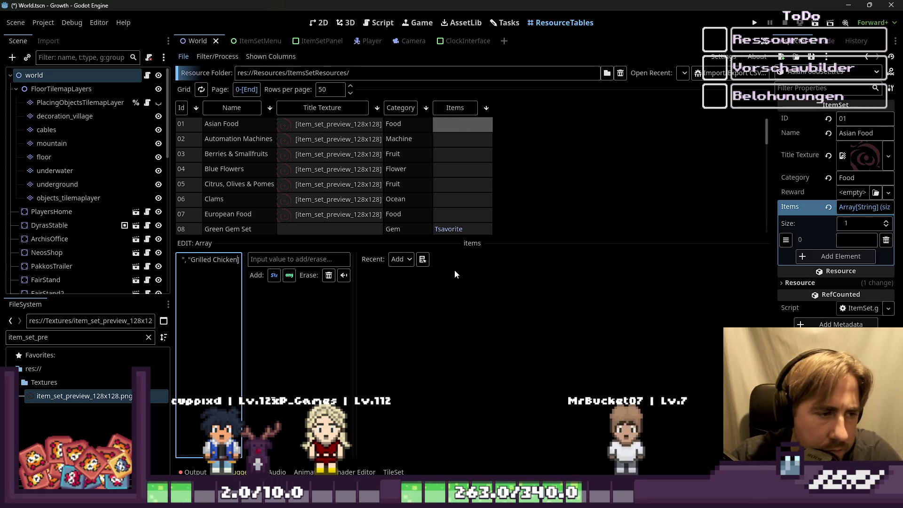
{"action": "key", "text": "ctrl+v"}
{"action": "key", "text": "Return"}
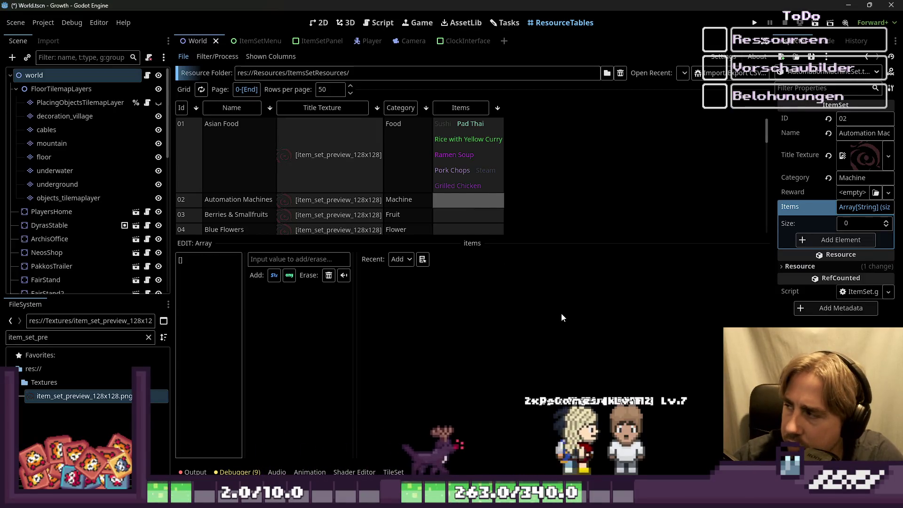
{"action": "key", "text": "alt+Tab"}
{"action": "key", "text": "alt+Tab"}
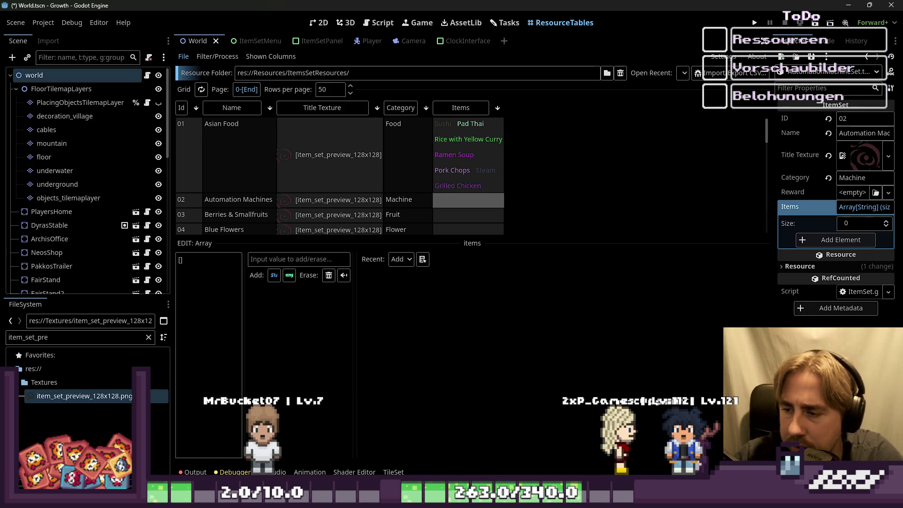
{"action": "left_click", "coordinate": [390, 109]}
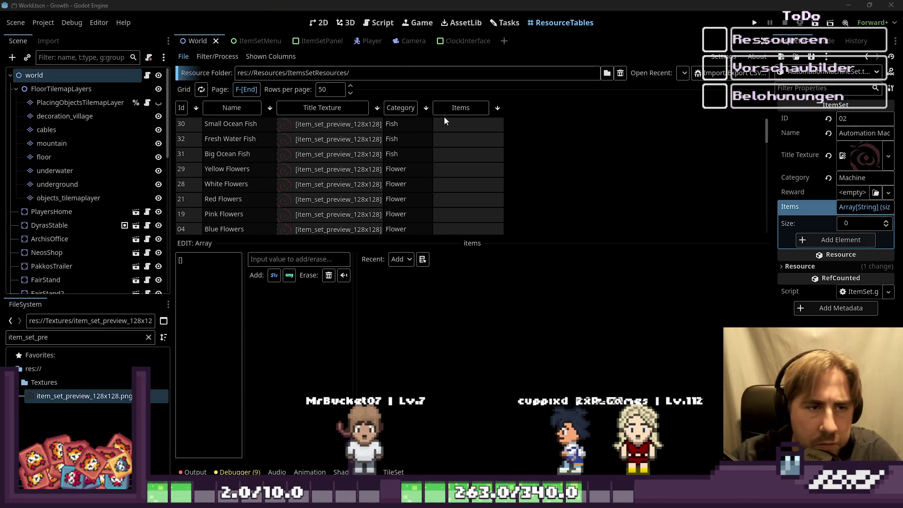
Paste the Big Ocean Fish (Tuna to Anglerfish), Small Ocean Fish and Fresh Water Fish arrays into their Items.
{"action": "left_click", "coordinate": [446, 129]}
{"action": "left_click", "coordinate": [443, 158]}
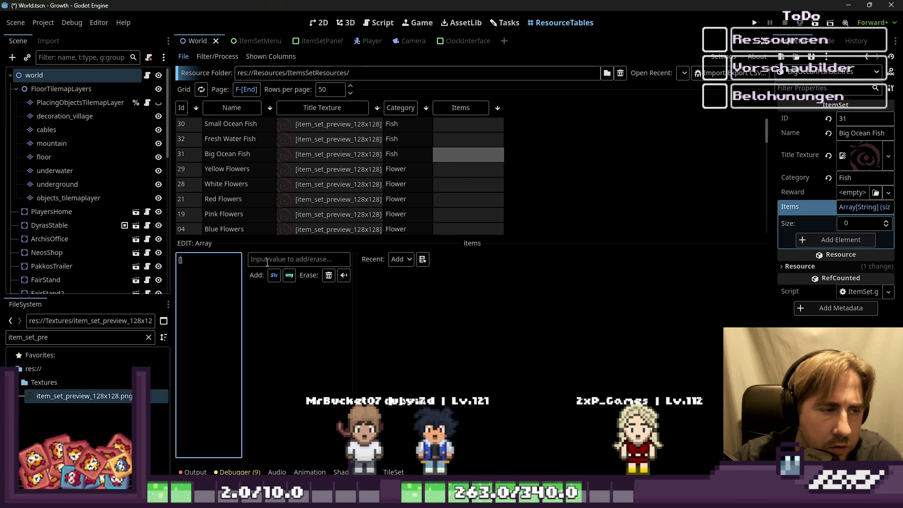
{"action": "type", "text": "\""}
{"action": "key", "text": "ctrl+v"}
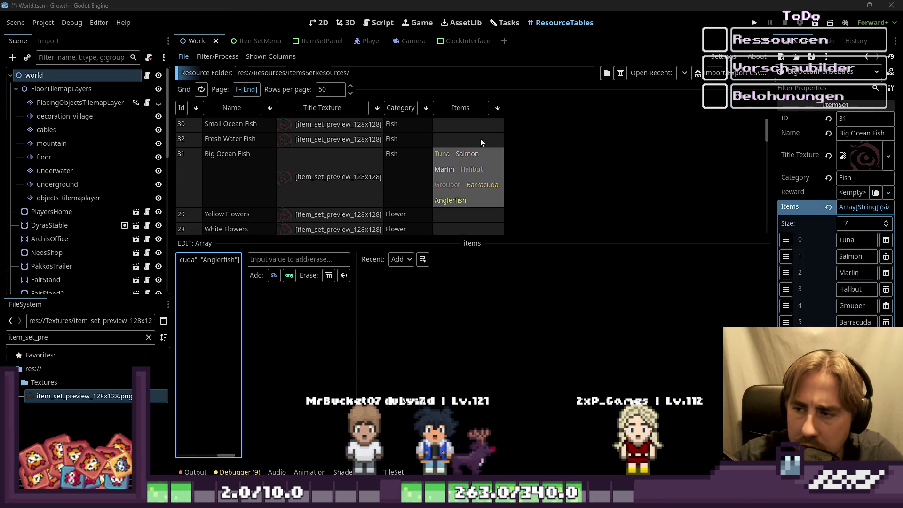
{"action": "left_click", "coordinate": [444, 124]}
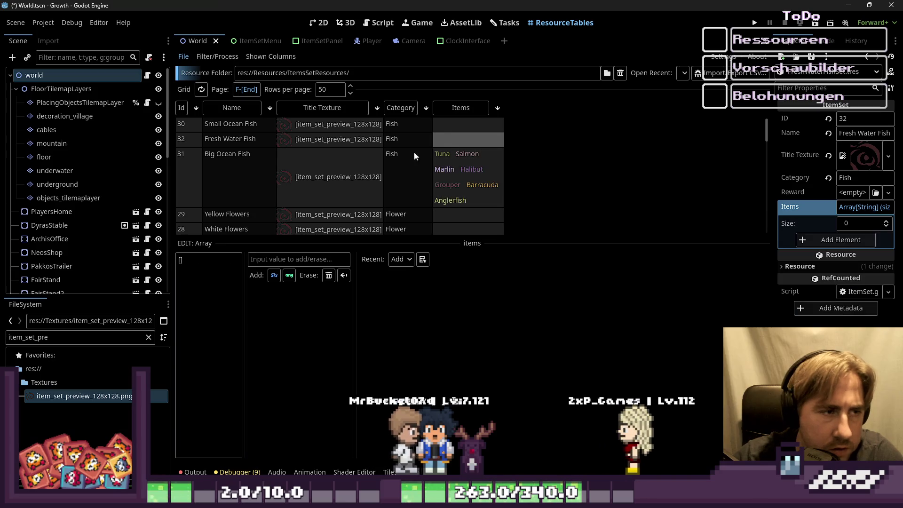
{"action": "left_click", "coordinate": [182, 260]}
{"action": "type", "text": "\"\""}
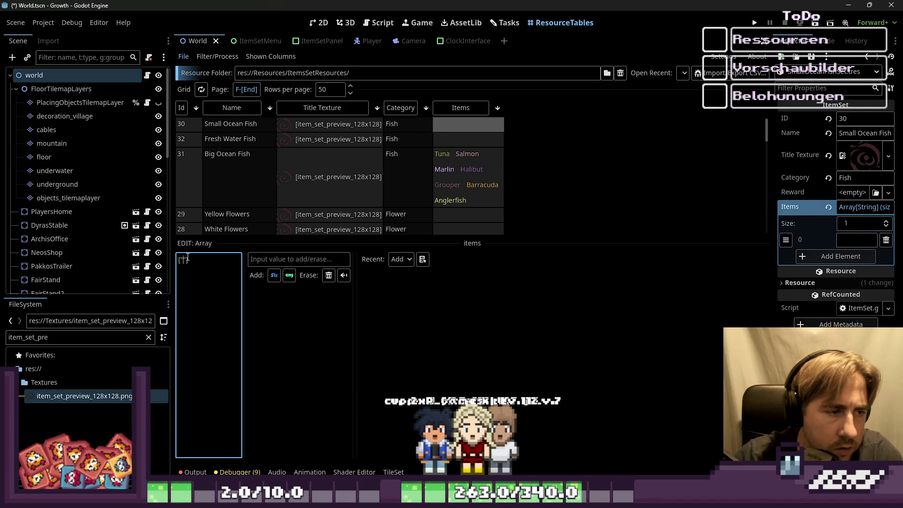
{"action": "key", "text": "ctrl+v"}
{"action": "left_click", "coordinate": [440, 154]}
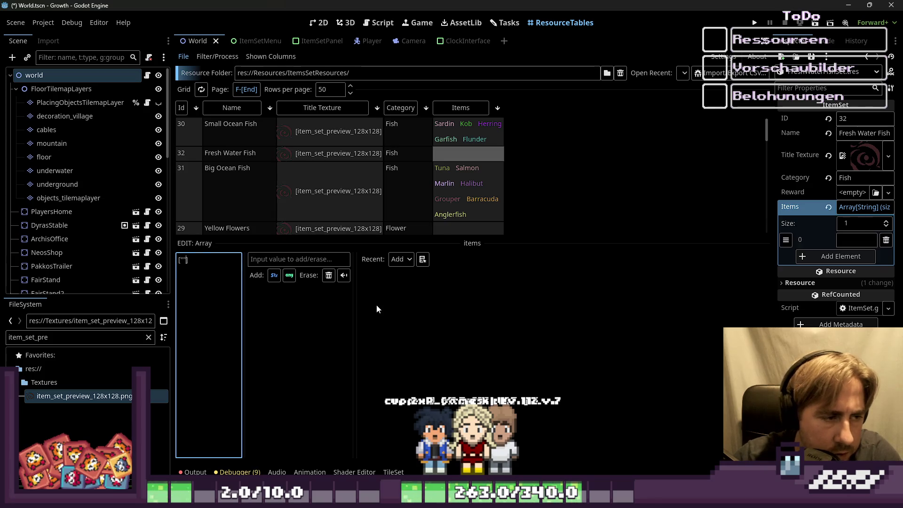
{"action": "key", "text": "ctrl+v"}
{"action": "scroll", "coordinate": [455, 190], "scroll_direction": "down", "scroll_amount": 2}
{"action": "left_click", "coordinate": [447, 187]}
{"action": "scroll", "coordinate": [447, 187], "scroll_direction": "down", "scroll_amount": 1}
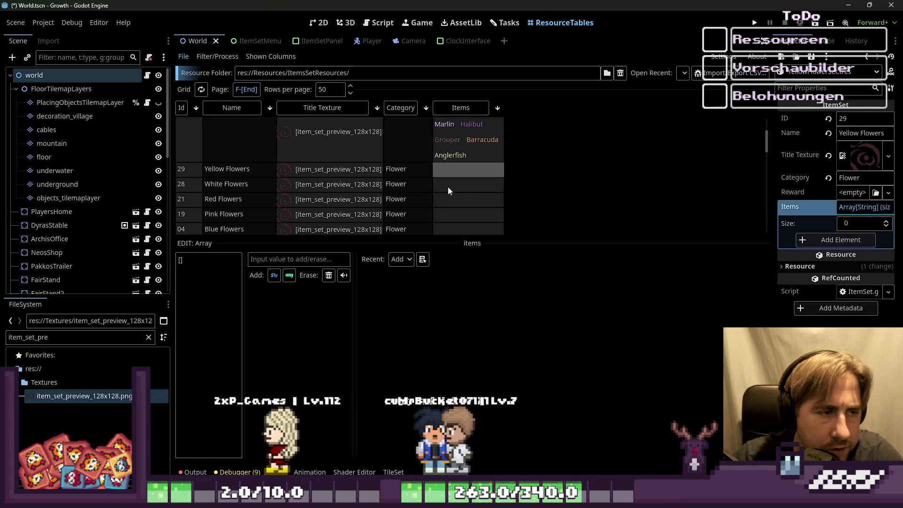
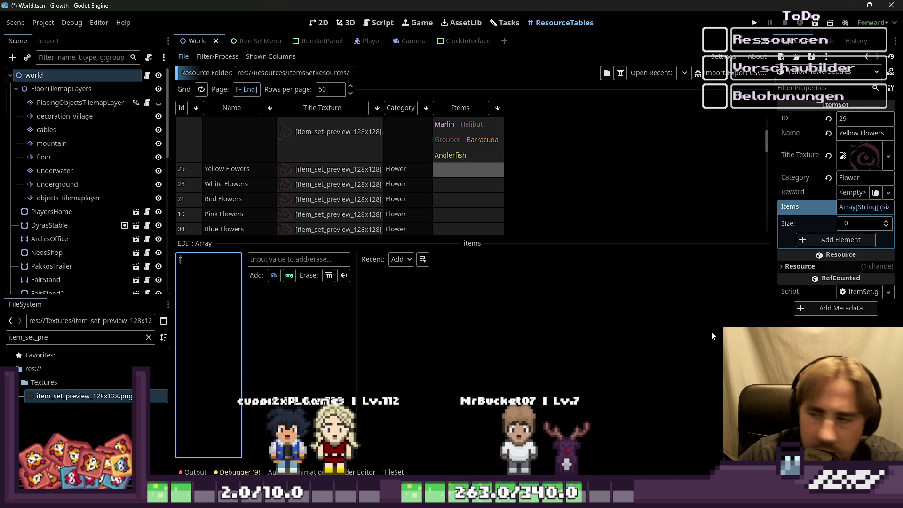
Paste the flower item lists into the Yellow, White and Red Flowers sets' Items arrays.
{"action": "type", "text": "\""}
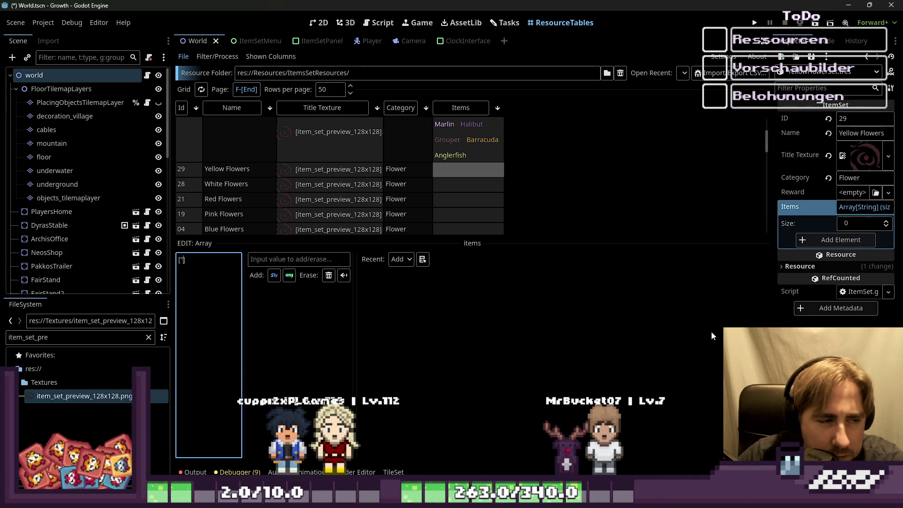
{"action": "key", "text": "ctrl+v"}
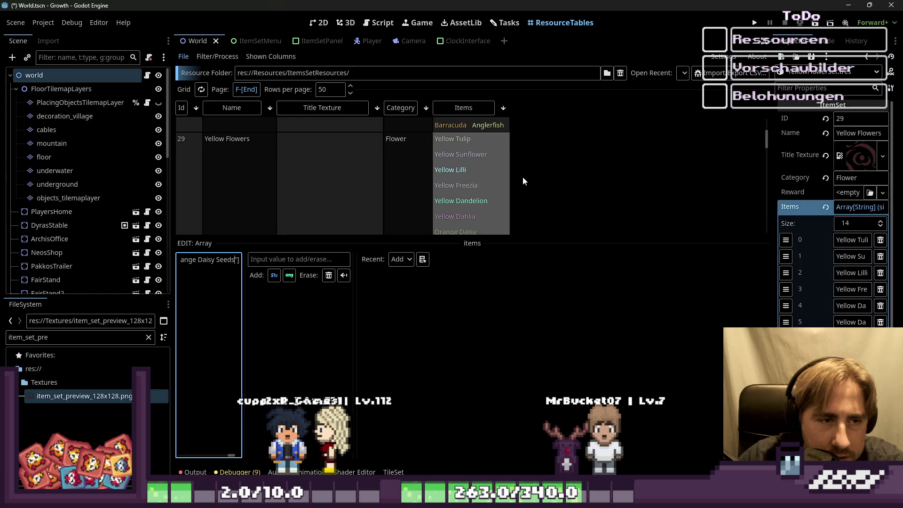
{"action": "scroll", "coordinate": [524, 177], "scroll_direction": "down", "scroll_amount": 5}
{"action": "left_click", "coordinate": [456, 177]}
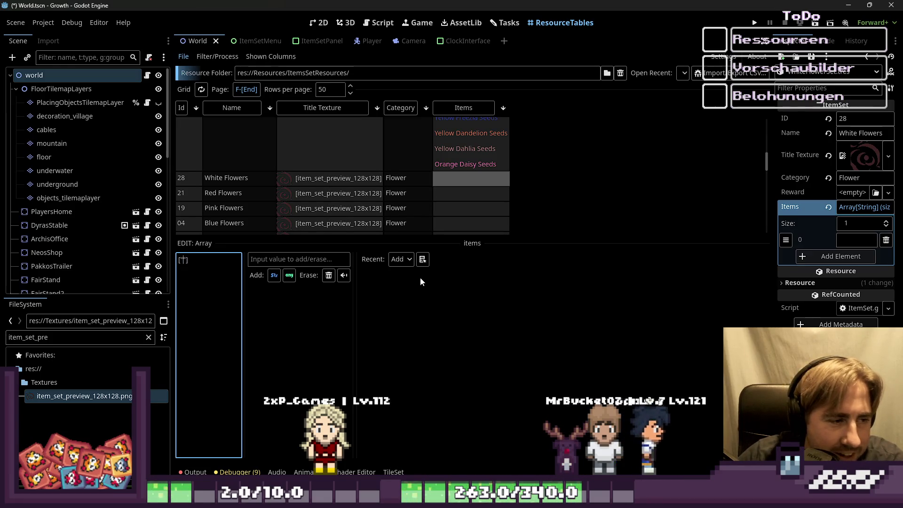
{"action": "key", "text": "ctrl+v"}
{"action": "scroll", "coordinate": [460, 181], "scroll_direction": "down", "scroll_amount": 3}
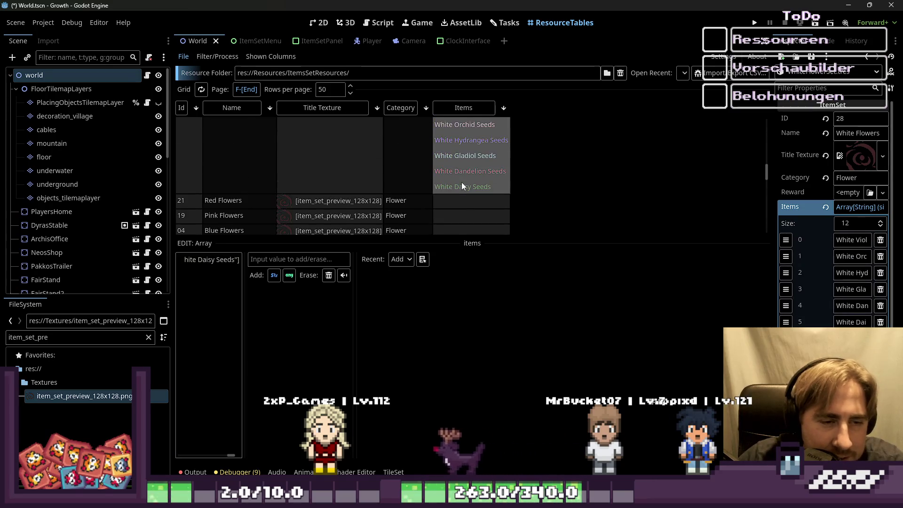
{"action": "left_click", "coordinate": [452, 174]}
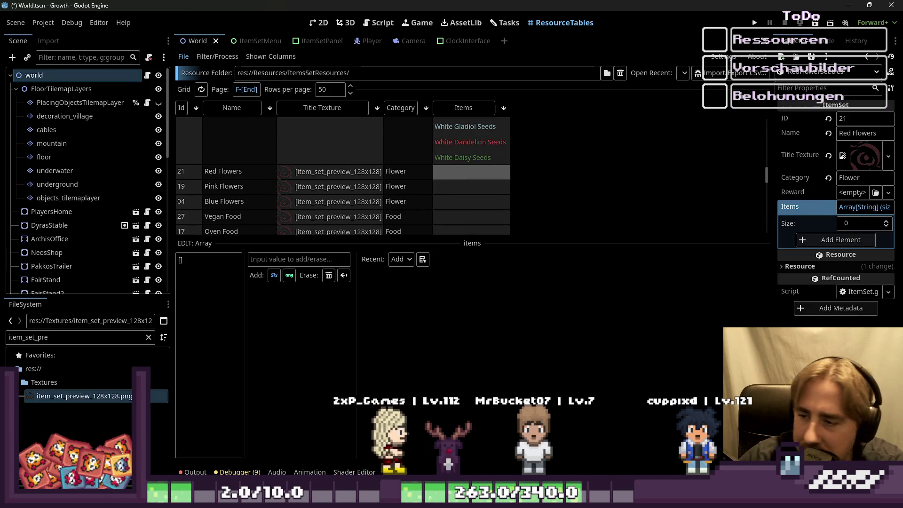
{"action": "left_click", "coordinate": [178, 267]}
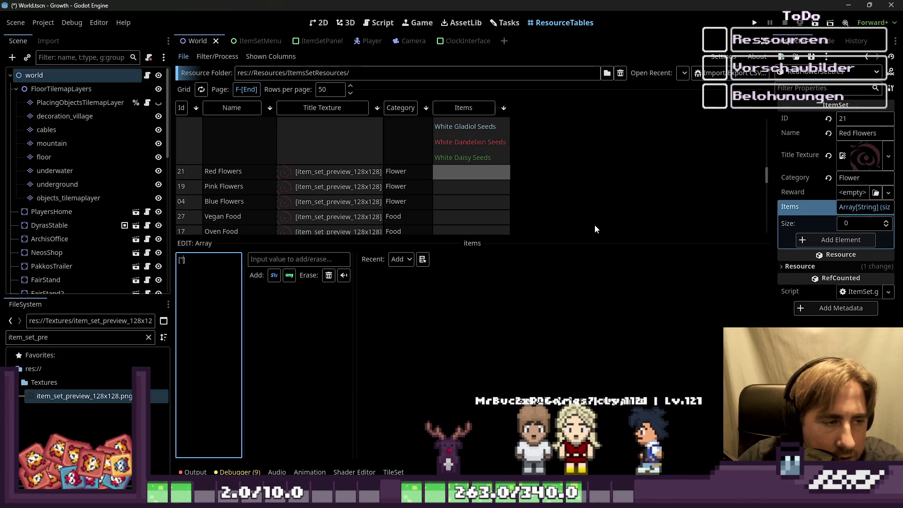
{"action": "key", "text": "ctrl+v"}
Paste 8 Pink Flowers items and 12 Blue Flowers items, Blue Orchid to Blue Azalea Seeds.
{"action": "scroll", "coordinate": [487, 169], "scroll_direction": "down", "scroll_amount": 5}
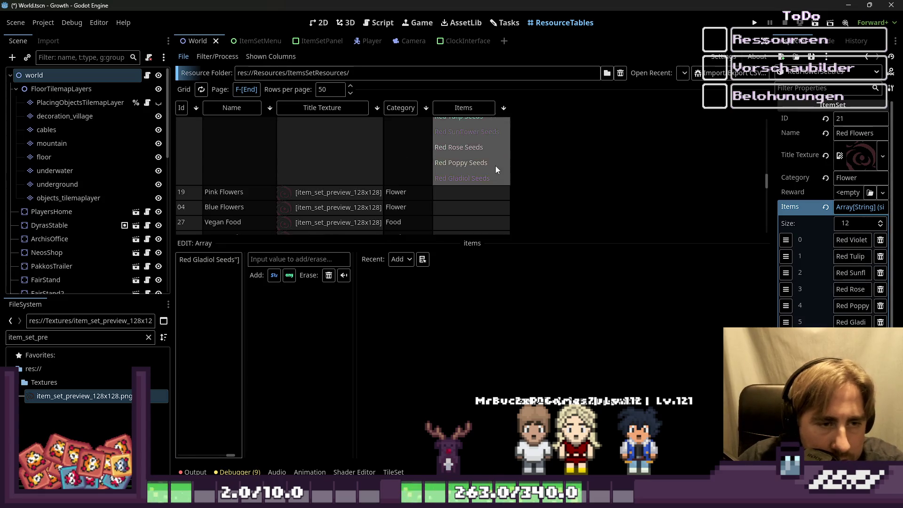
{"action": "left_click", "coordinate": [478, 149]}
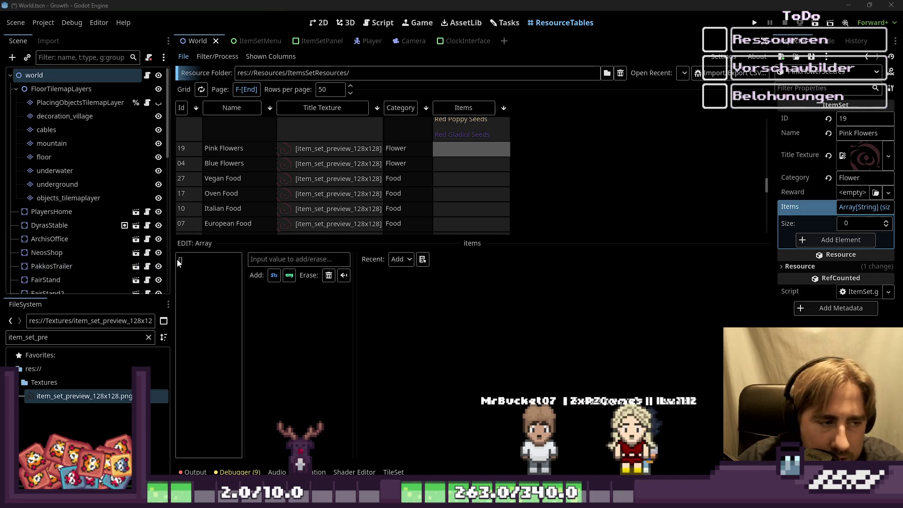
{"action": "key", "text": "ctrl+v"}
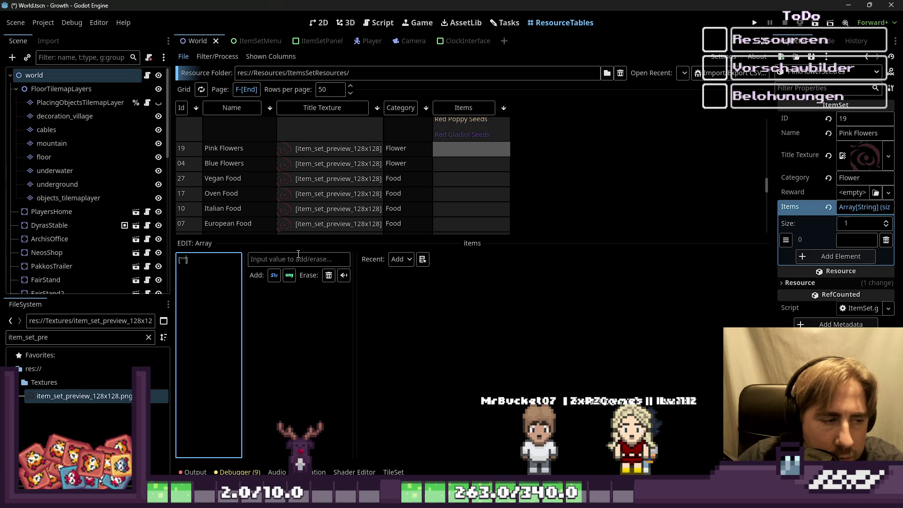
{"action": "scroll", "coordinate": [338, 220], "scroll_direction": "down", "scroll_amount": 3}
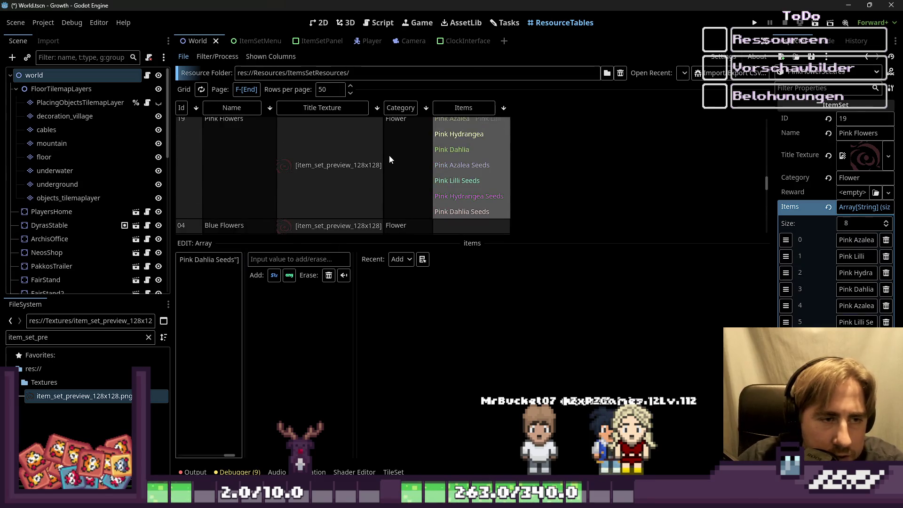
{"action": "left_click", "coordinate": [466, 197]}
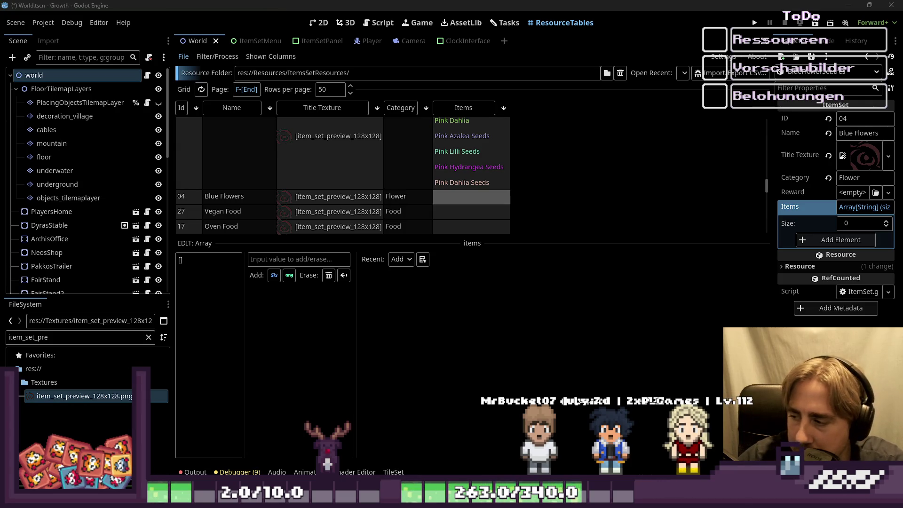
{"action": "left_click", "coordinate": [176, 280]}
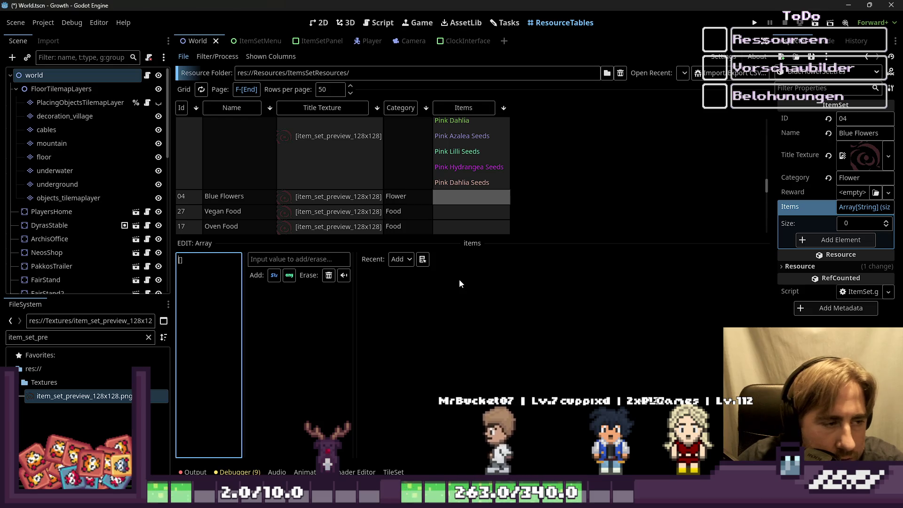
{"action": "type", "text": "\"\""}
{"action": "key", "text": "ctrl+v"}
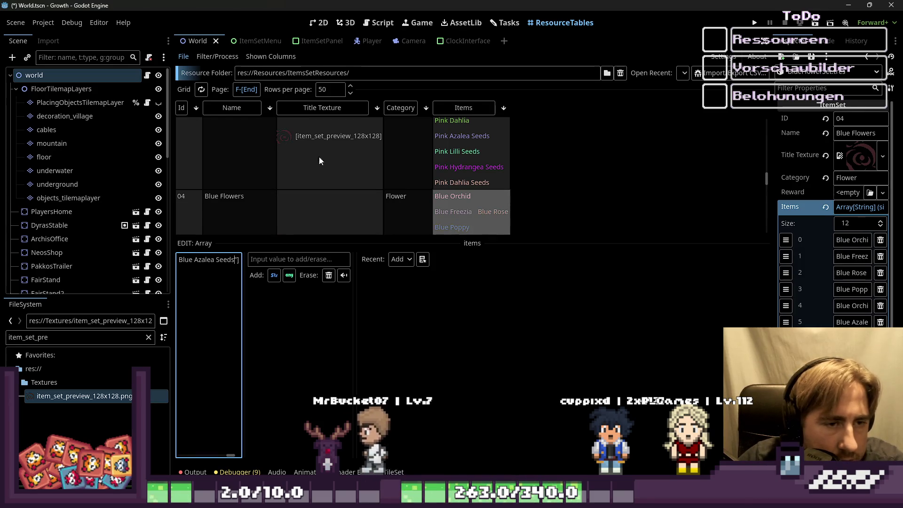
{"action": "scroll", "coordinate": [329, 157], "scroll_direction": "down", "scroll_amount": 5}
{"action": "scroll", "coordinate": [349, 162], "scroll_direction": "up", "scroll_amount": 1}
{"action": "left_click", "coordinate": [454, 142]}
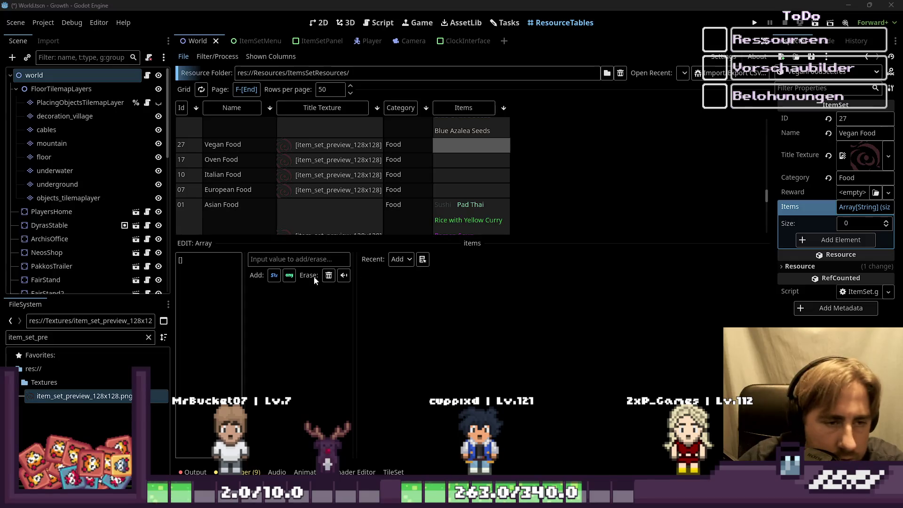
Paste the five Vegan Food dishes and six Oven Food dishes into their Items arrays.
{"action": "left_click", "coordinate": [189, 263]}
{"action": "key", "text": "ctrl+v"}
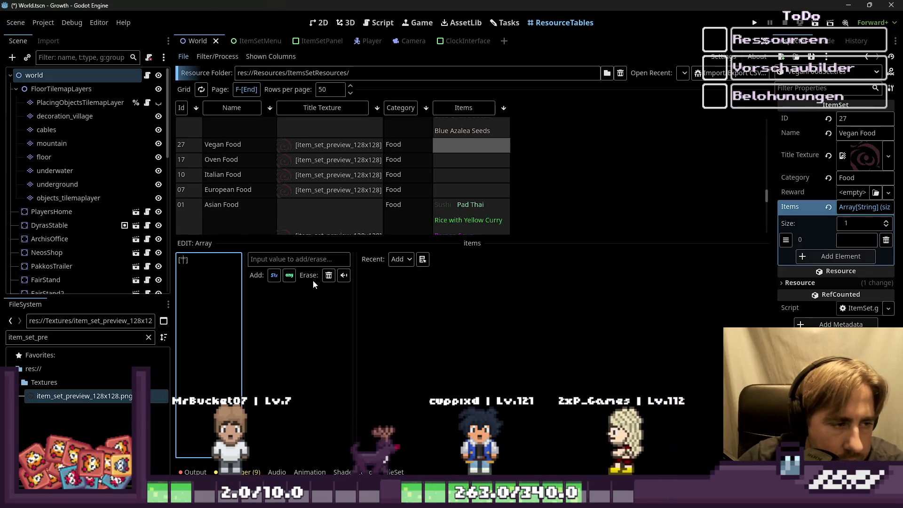
{"action": "scroll", "coordinate": [490, 167], "scroll_direction": "down", "scroll_amount": 2}
{"action": "left_click", "coordinate": [465, 191]}
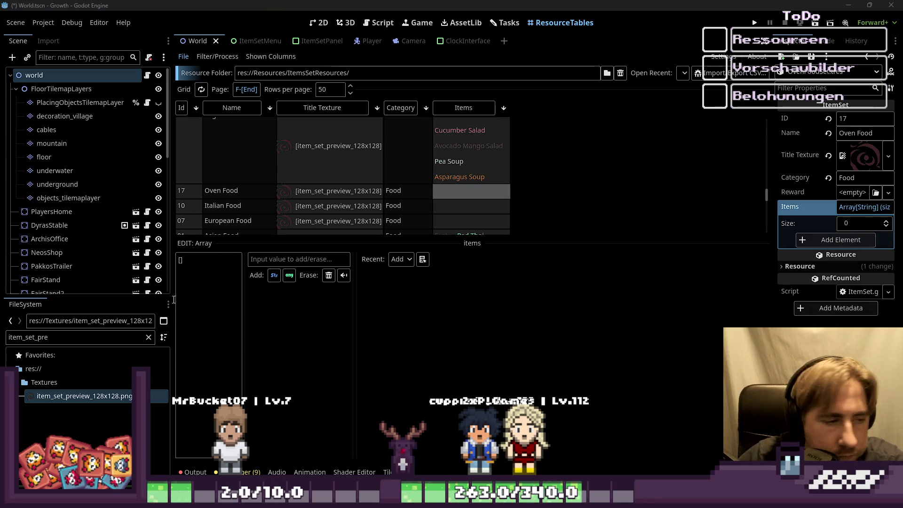
{"action": "left_click", "coordinate": [212, 319]}
{"action": "type", "text": "\""}
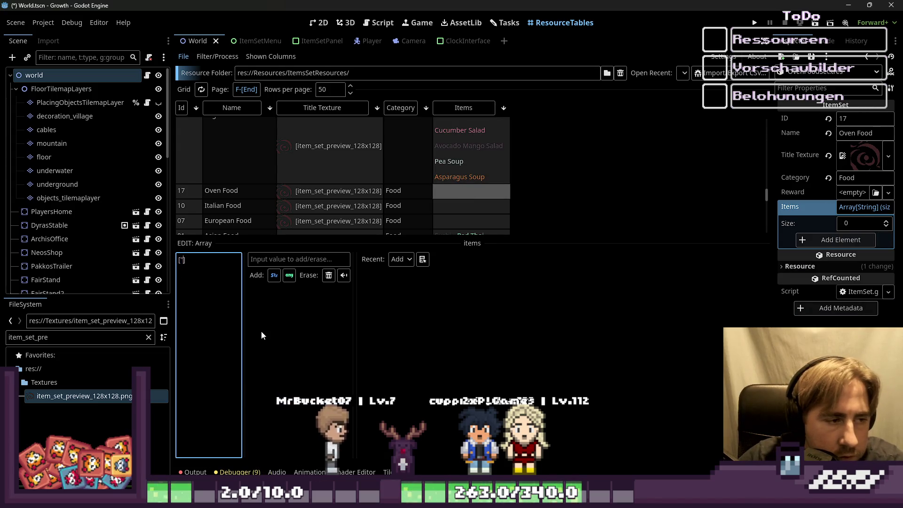
{"action": "key", "text": "ctrl+v"}
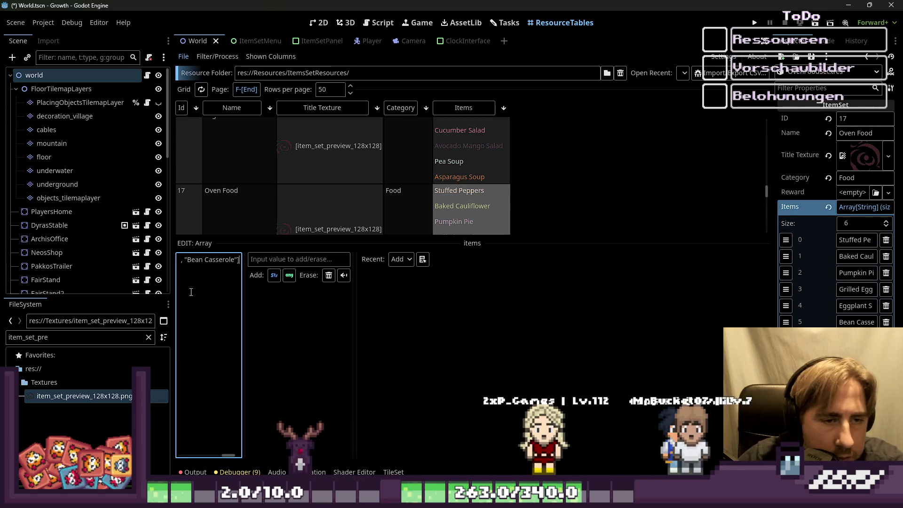
Paste the five Italian Food dishes, ending with Tuna Sandwich, into its Items array.
{"action": "scroll", "coordinate": [372, 216], "scroll_direction": "down", "scroll_amount": 4}
{"action": "left_click", "coordinate": [456, 193]}
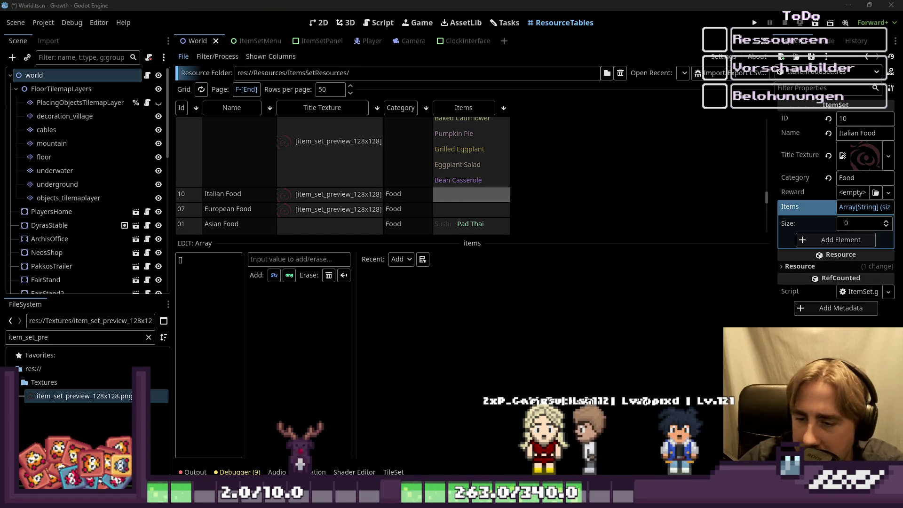
{"action": "left_click", "coordinate": [210, 282]}
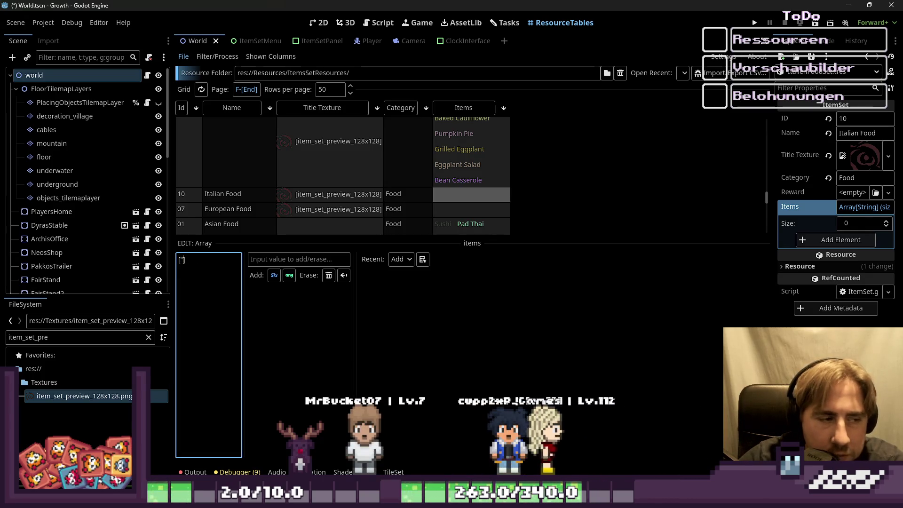
{"action": "key", "text": "ctrl+v"}
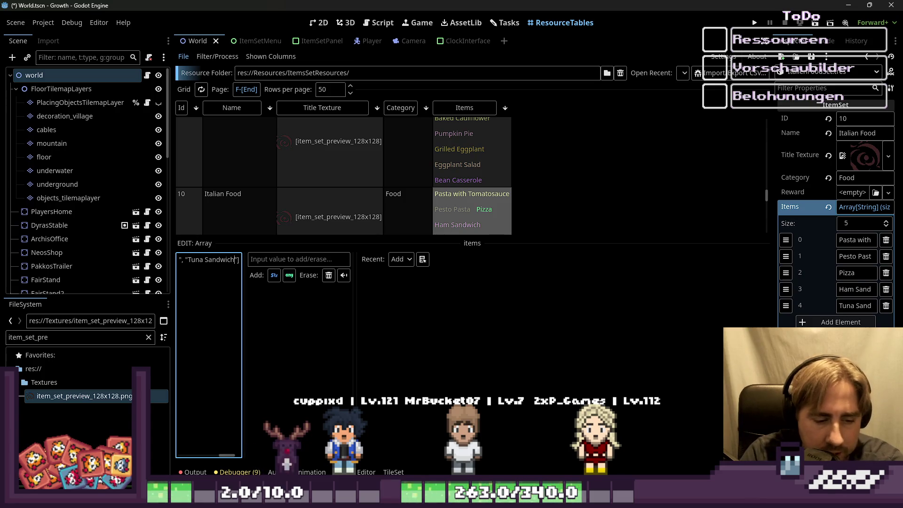
{"action": "scroll", "coordinate": [642, 128], "scroll_direction": "down", "scroll_amount": 2}
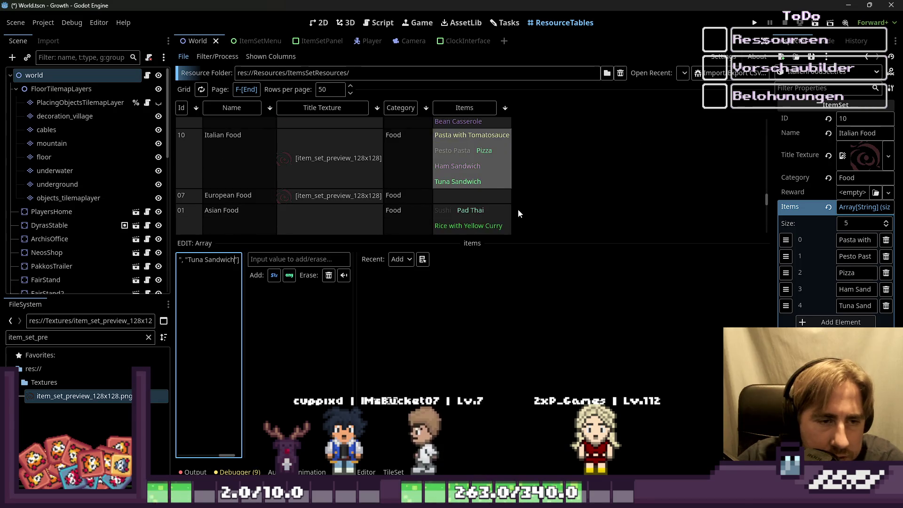
Select European Food's Items cell in the table for editing.
{"action": "left_click", "coordinate": [474, 179]}
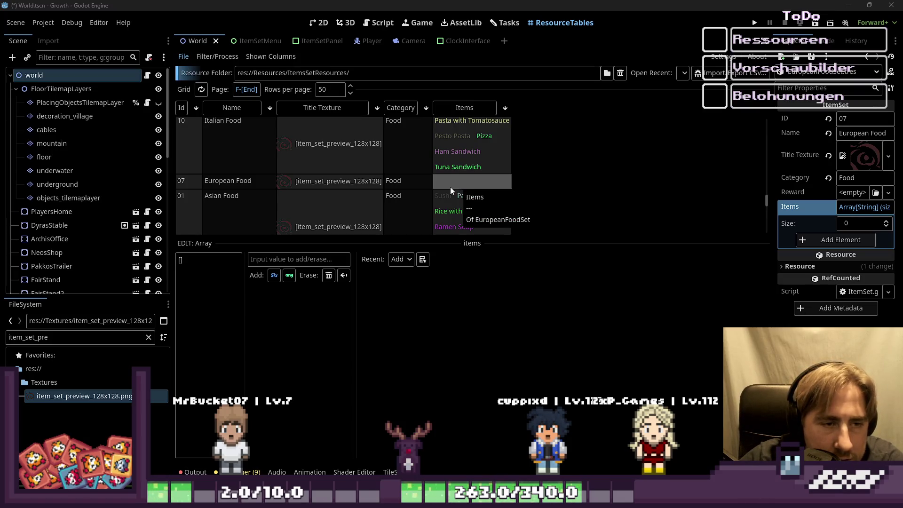
{"action": "left_click", "coordinate": [438, 194]}
{"action": "left_click", "coordinate": [425, 184]}
{"action": "left_click", "coordinate": [475, 185]}
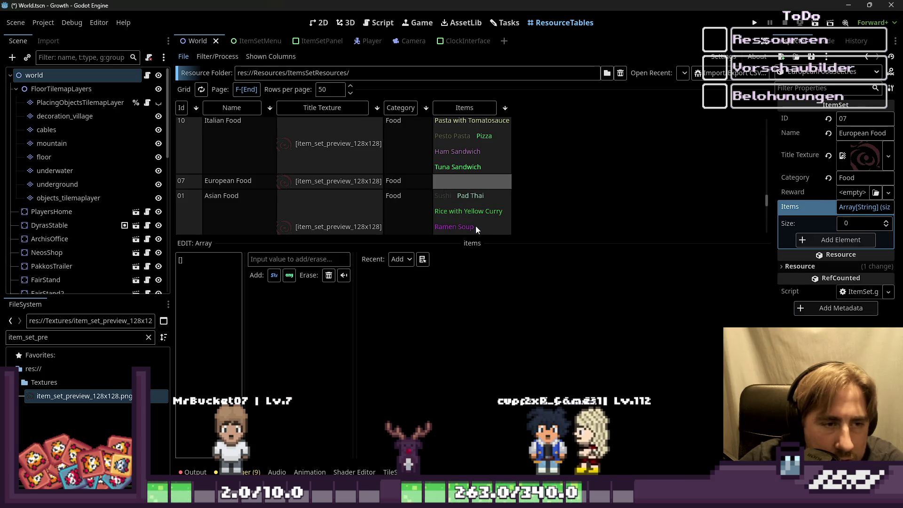
{"action": "left_click", "coordinate": [409, 172]}
{"action": "left_click", "coordinate": [478, 183]}
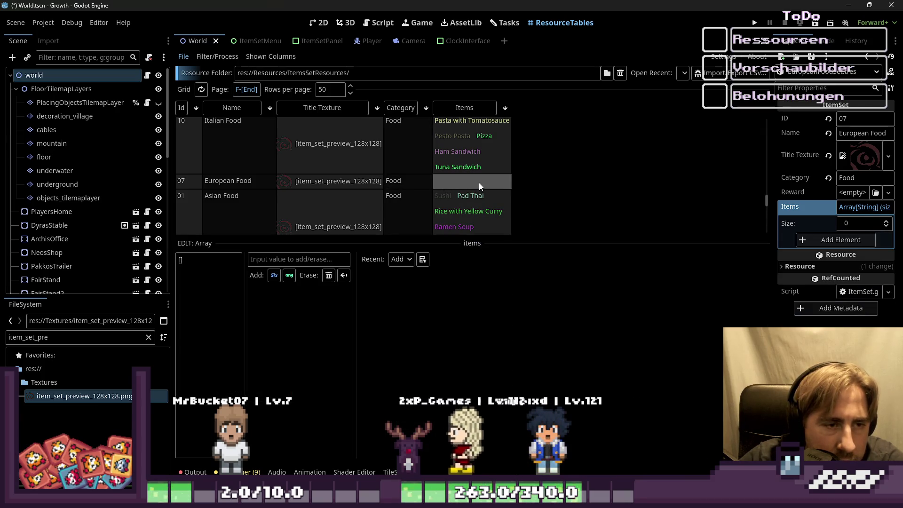
Enlarge the table and replace European Food's items with five dishes, Schnitzel to Hamburger.
{"action": "left_click_drag", "start_coordinate": [433, 250], "coordinate": [422, 304]}
{"action": "left_click", "coordinate": [427, 182]}
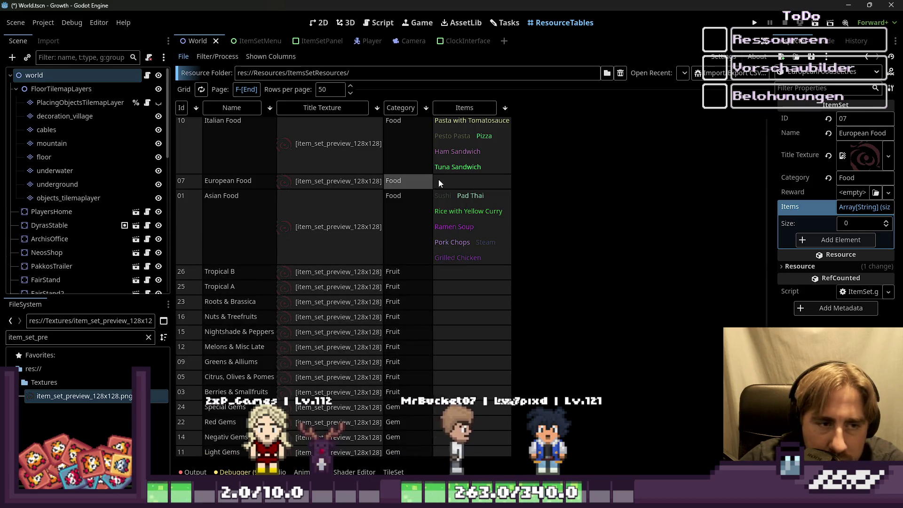
{"action": "left_click", "coordinate": [438, 179]}
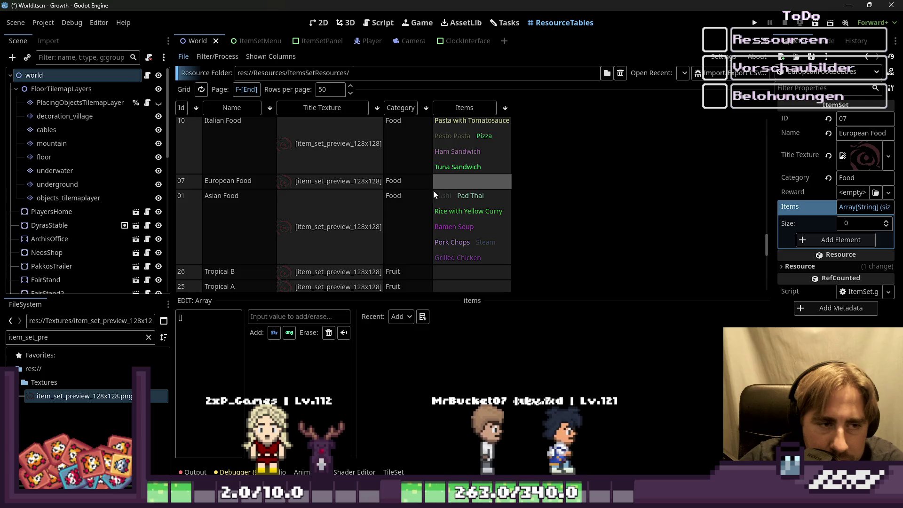
{"action": "left_click", "coordinate": [199, 319]}
{"action": "type", "text": "\"\""}
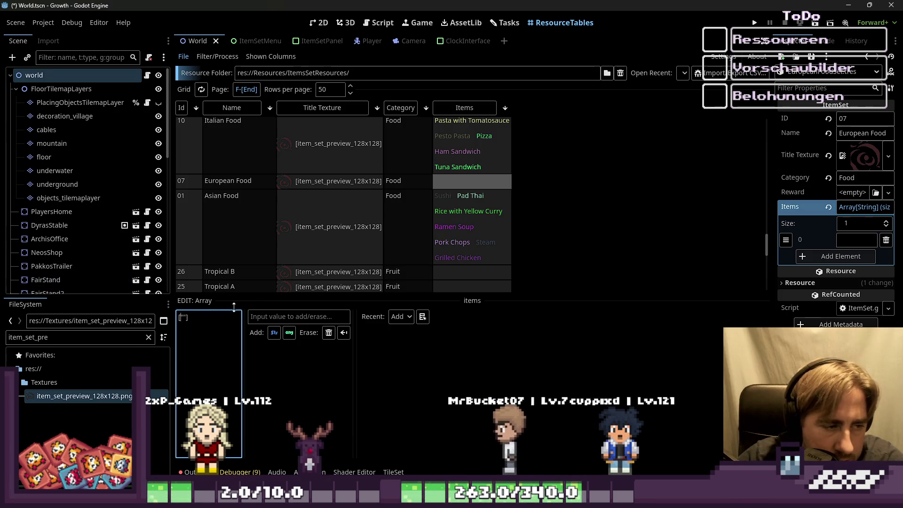
{"action": "key", "text": "ctrl+a"}
{"action": "key", "text": "ctrl+v"}
{"action": "scroll", "coordinate": [479, 200], "scroll_direction": "down", "scroll_amount": 2}
{"action": "scroll", "coordinate": [431, 211], "scroll_direction": "down", "scroll_amount": 1}
{"action": "left_click", "coordinate": [442, 188]}
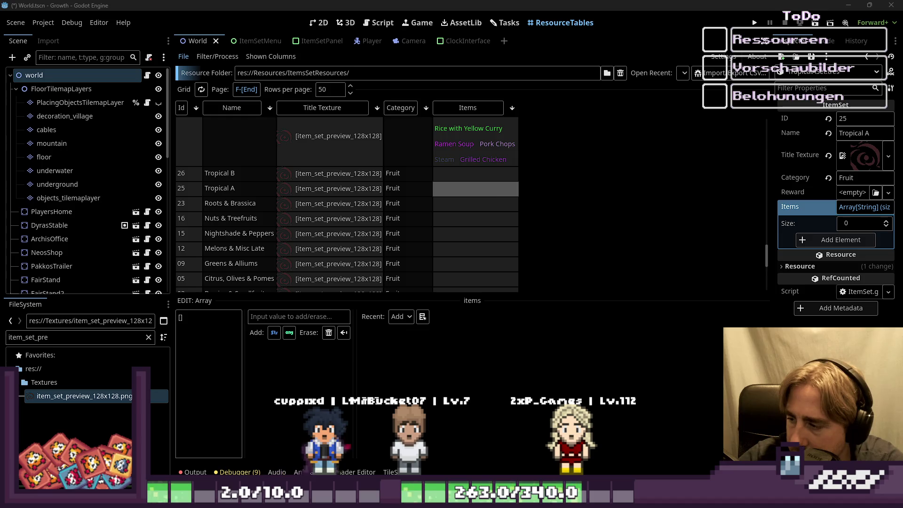
Paste the fruit lists into the Tropical B and Tropical A Items arrays.
{"action": "left_click", "coordinate": [440, 172]}
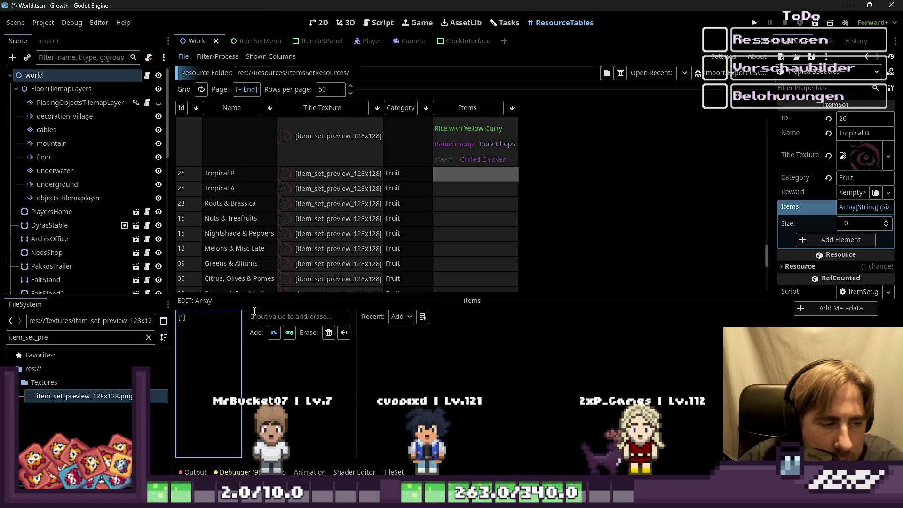
{"action": "key", "text": "ctrl+v"}
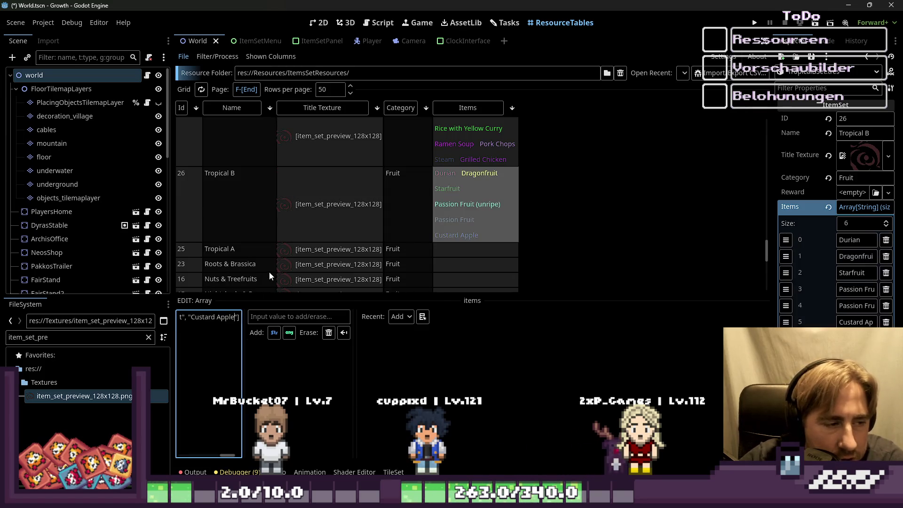
{"action": "left_click", "coordinate": [455, 249]}
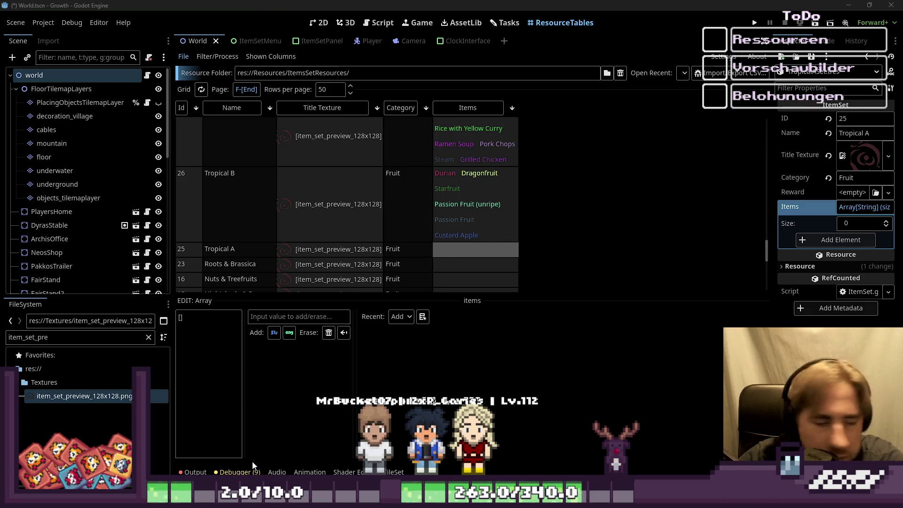
{"action": "left_click", "coordinate": [181, 318]}
{"action": "key", "text": "ctrl+v"}
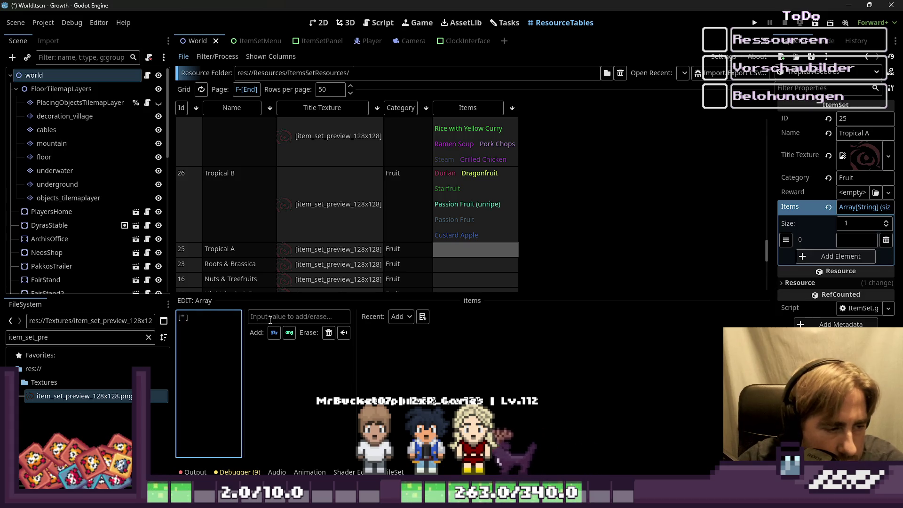
{"action": "scroll", "coordinate": [458, 219], "scroll_direction": "down", "scroll_amount": 4}
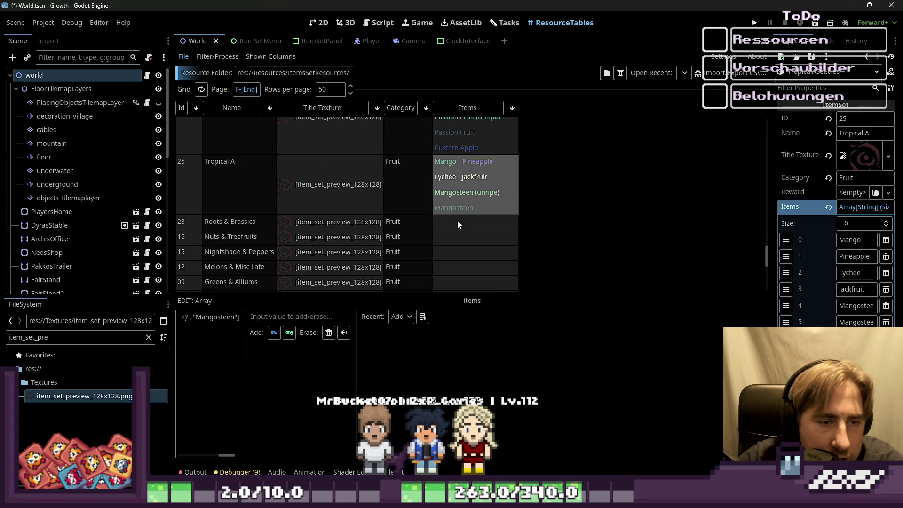
Paste the item lists into the Roots & Brassica and Nuts & Treefruits sets.
{"action": "left_click", "coordinate": [461, 222]}
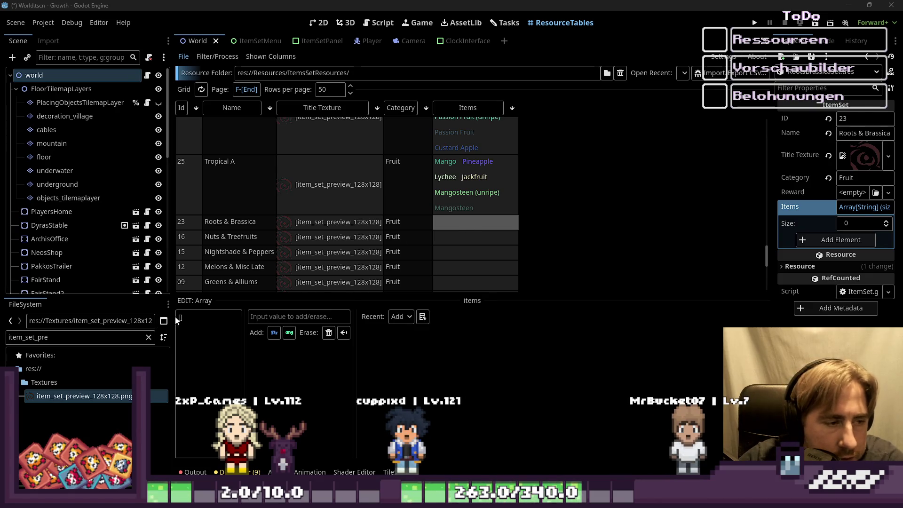
{"action": "key", "text": "ctrl+v"}
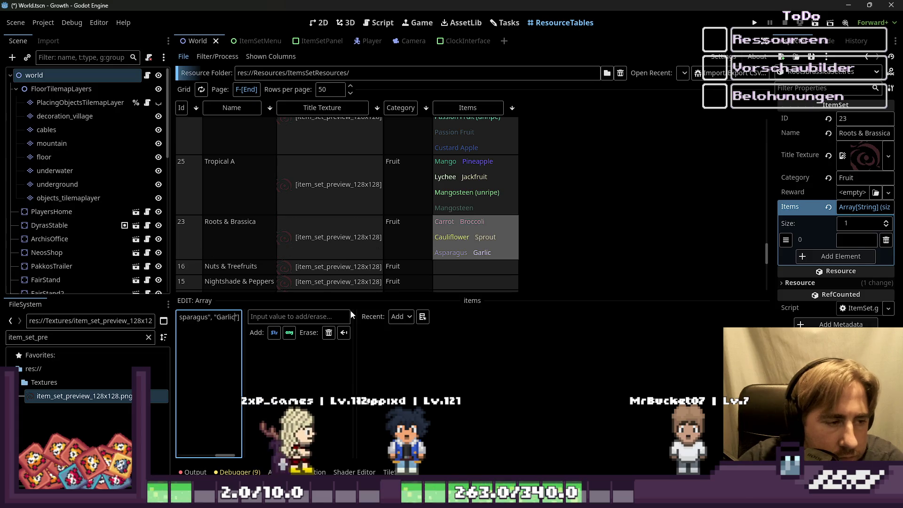
{"action": "scroll", "coordinate": [411, 247], "scroll_direction": "down", "scroll_amount": 1}
{"action": "left_click", "coordinate": [468, 244]}
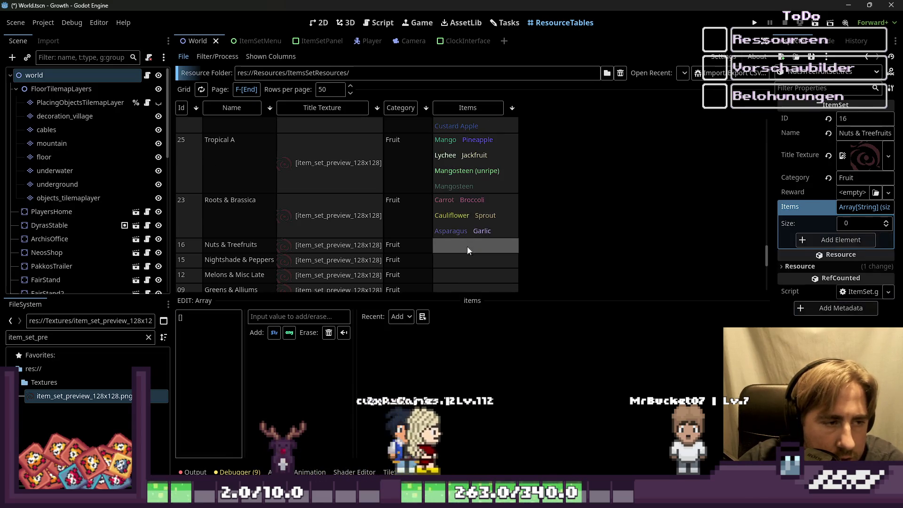
{"action": "mouse_move", "coordinate": [800, 278]}
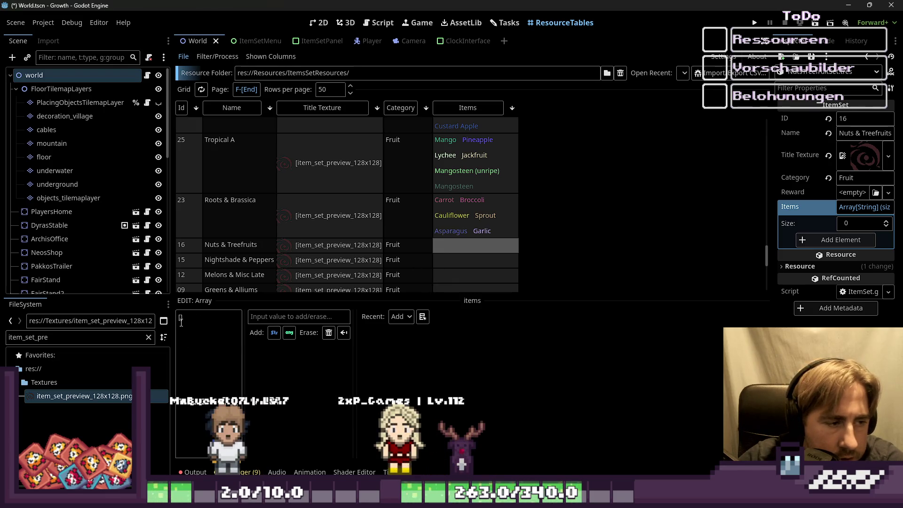
{"action": "key", "text": "ctrl+v"}
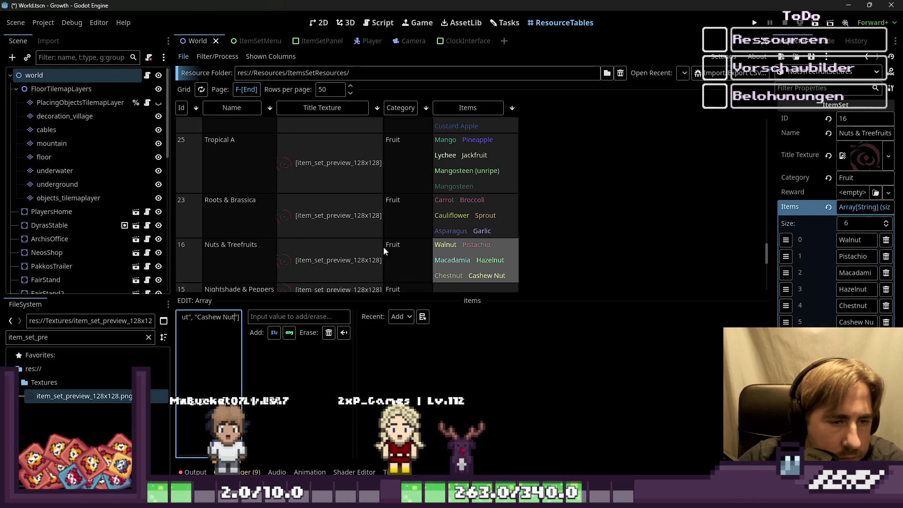
{"action": "scroll", "coordinate": [489, 202], "scroll_direction": "down", "scroll_amount": 2}
Fill Nightshade & Peppers and Melons & Misc Late, the latter listing Watermelon to Avocado.
{"action": "left_click", "coordinate": [444, 223]}
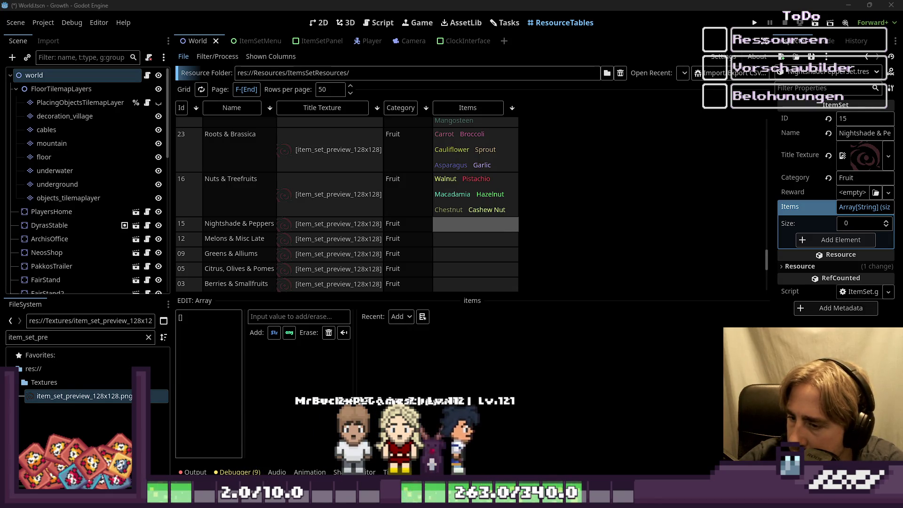
{"action": "left_click", "coordinate": [181, 318]}
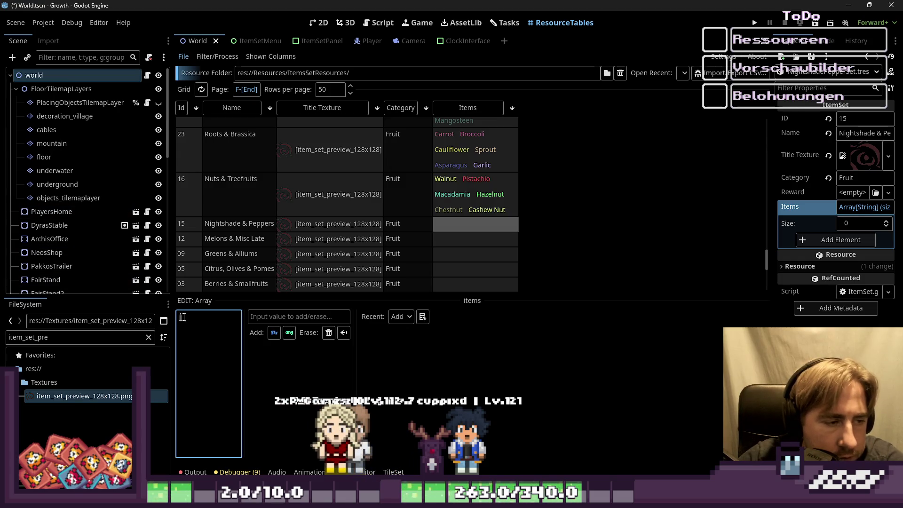
{"action": "key", "text": "ctrl+v"}
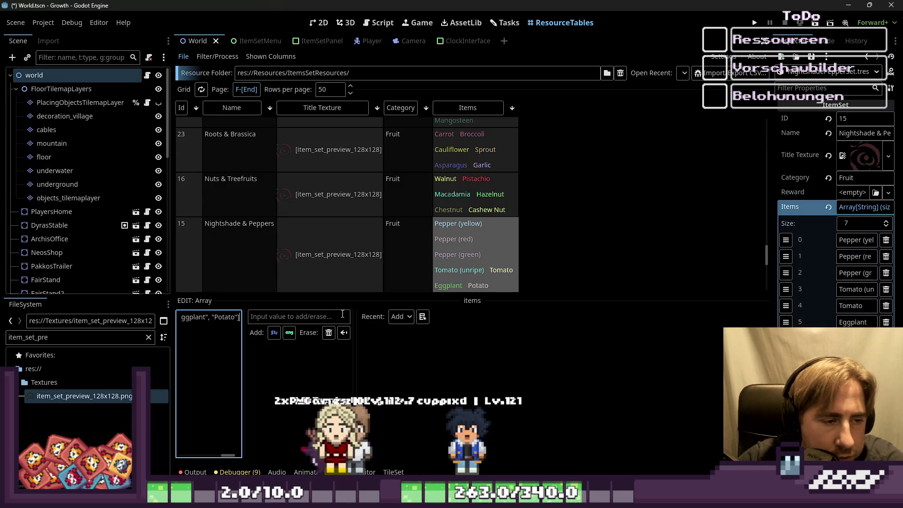
{"action": "scroll", "coordinate": [476, 207], "scroll_direction": "down", "scroll_amount": 3}
{"action": "left_click", "coordinate": [459, 236]}
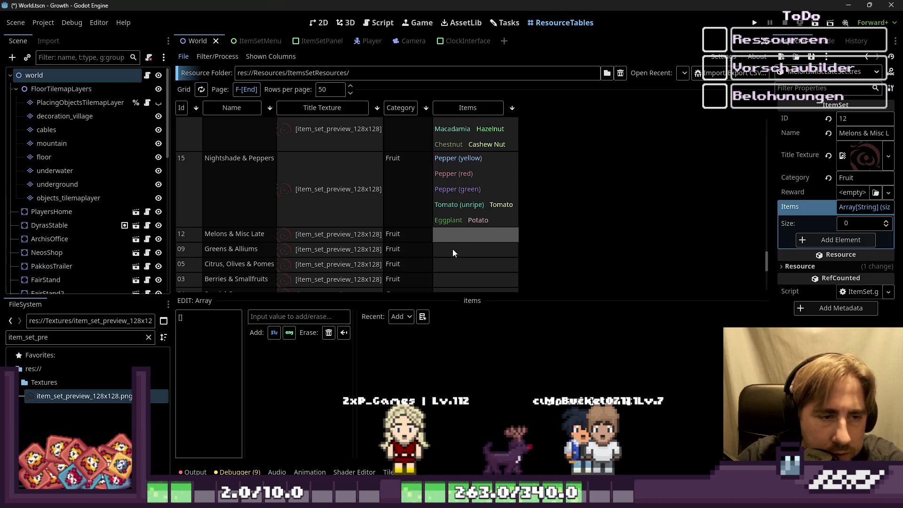
{"action": "left_click", "coordinate": [181, 317]}
{"action": "type", "text": "\""}
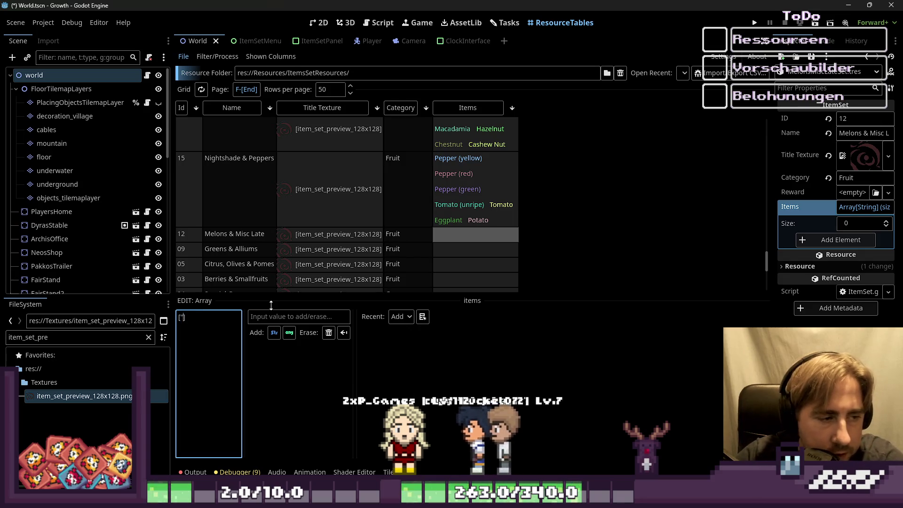
{"action": "key", "text": "ctrl+v"}
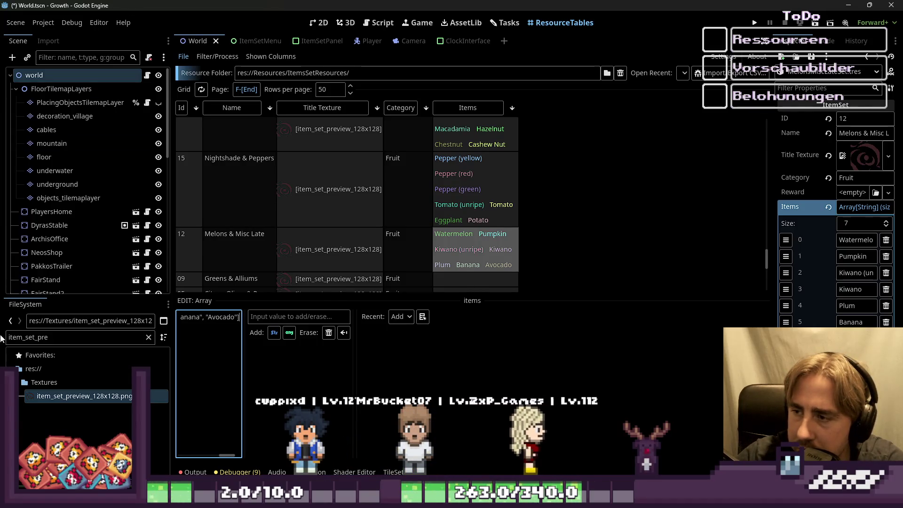
{"action": "scroll", "coordinate": [509, 217], "scroll_direction": "down", "scroll_amount": 2}
{"action": "left_click", "coordinate": [451, 235]}
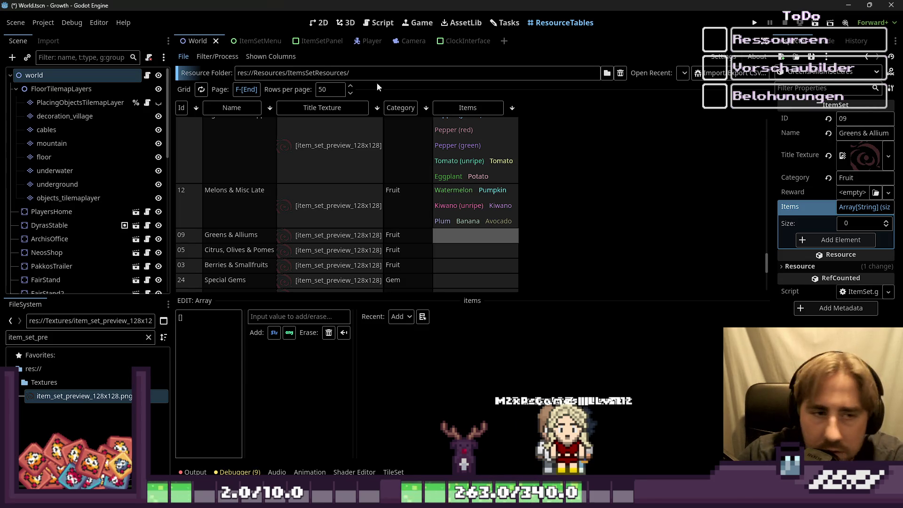
Select the Citrus, Olives & Pomes Items cell, then show the World island map in 2D.
{"action": "left_click", "coordinate": [456, 249]}
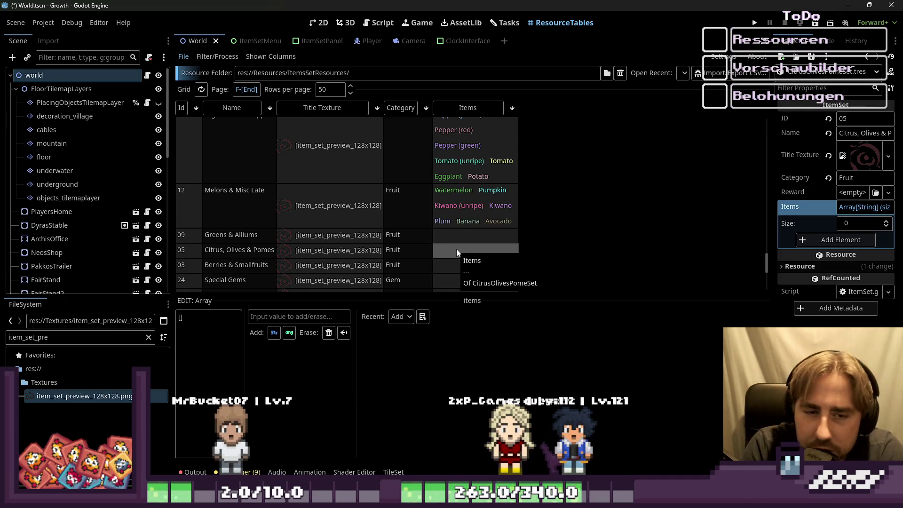
{"action": "left_click", "coordinate": [319, 22]}
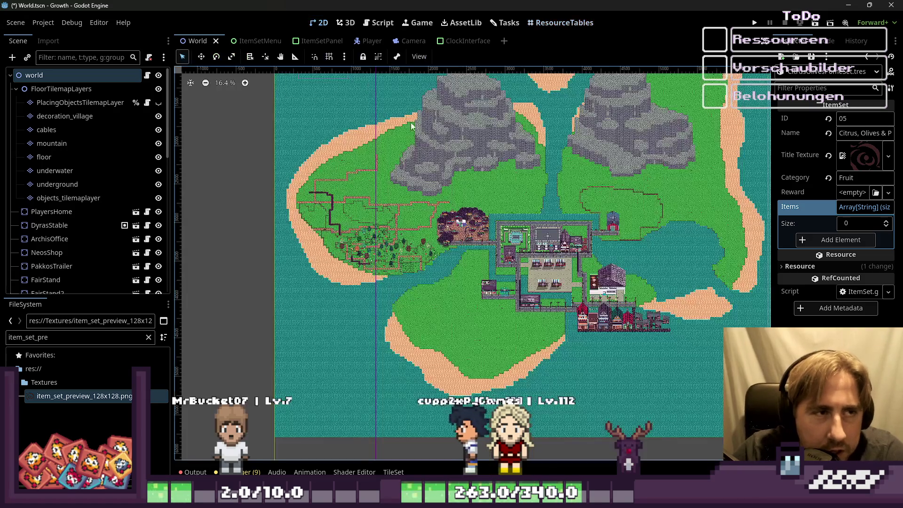
{"action": "scroll", "coordinate": [261, 219], "scroll_direction": "up", "scroll_amount": 2}
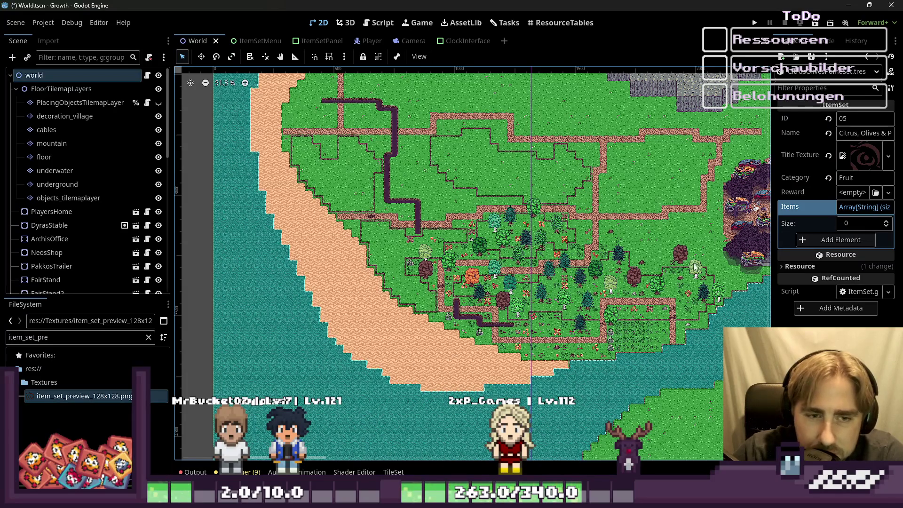
{"action": "scroll", "coordinate": [599, 295], "scroll_direction": "up", "scroll_amount": 5}
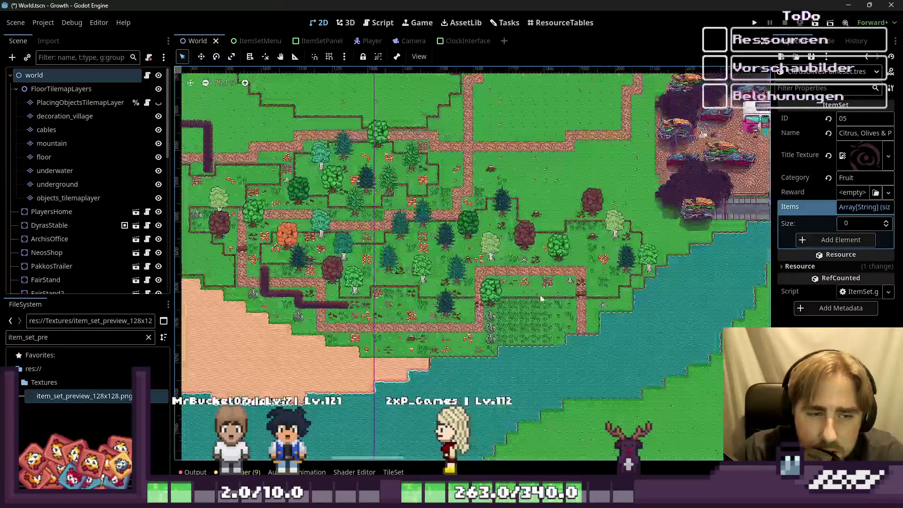
{"action": "scroll", "coordinate": [601, 282], "scroll_direction": "down", "scroll_amount": 2}
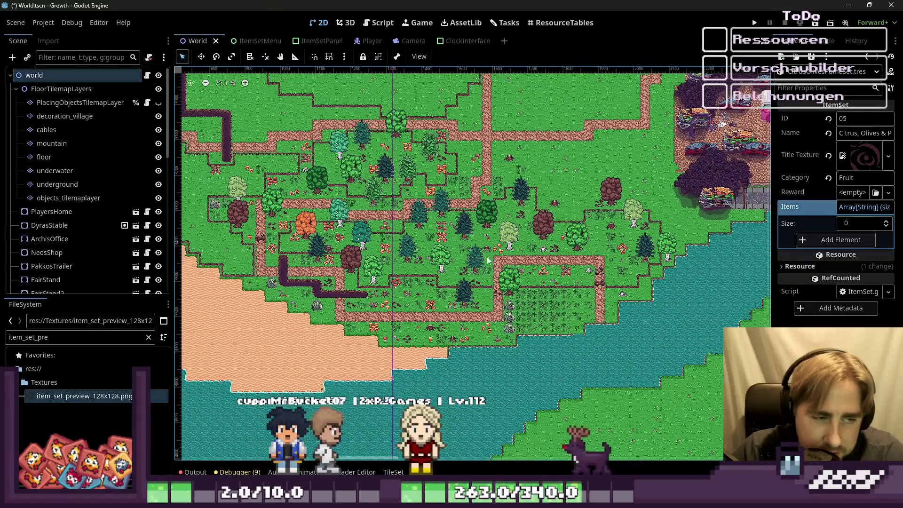
{"action": "scroll", "coordinate": [297, 270], "scroll_direction": "up", "scroll_amount": 2}
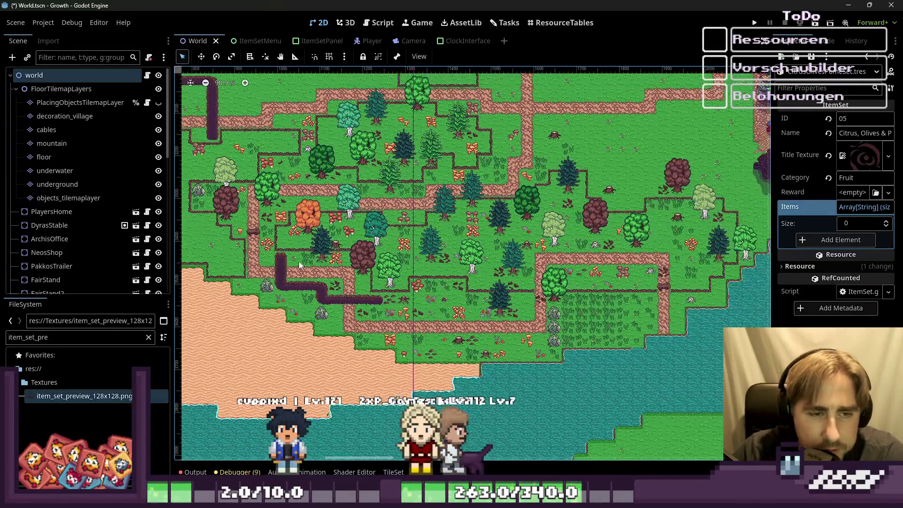
{"action": "scroll", "coordinate": [608, 251], "scroll_direction": "up", "scroll_amount": 6}
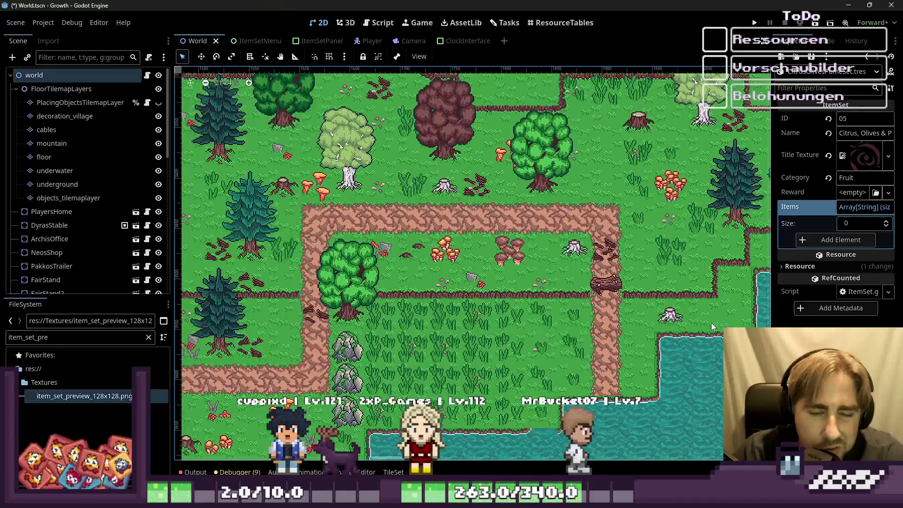
{"action": "scroll", "coordinate": [677, 319], "scroll_direction": "down", "scroll_amount": 7}
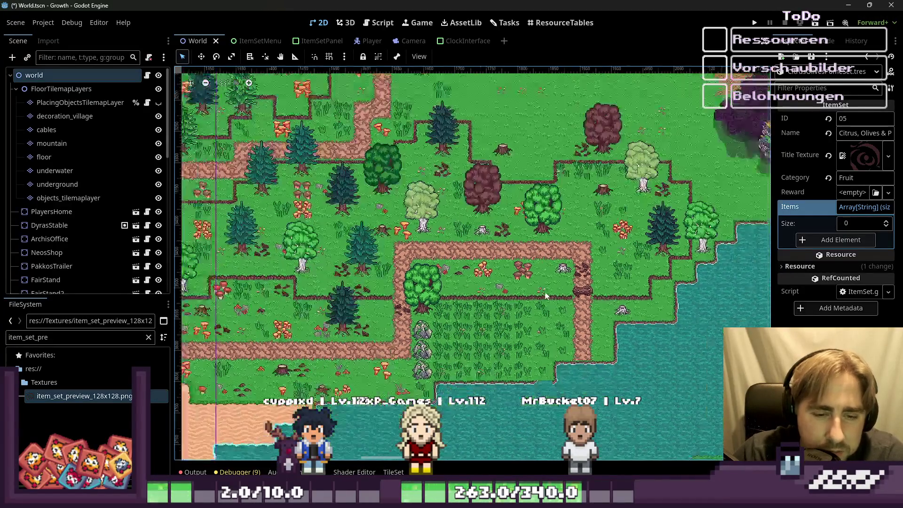
{"action": "scroll", "coordinate": [497, 397], "scroll_direction": "up", "scroll_amount": 1}
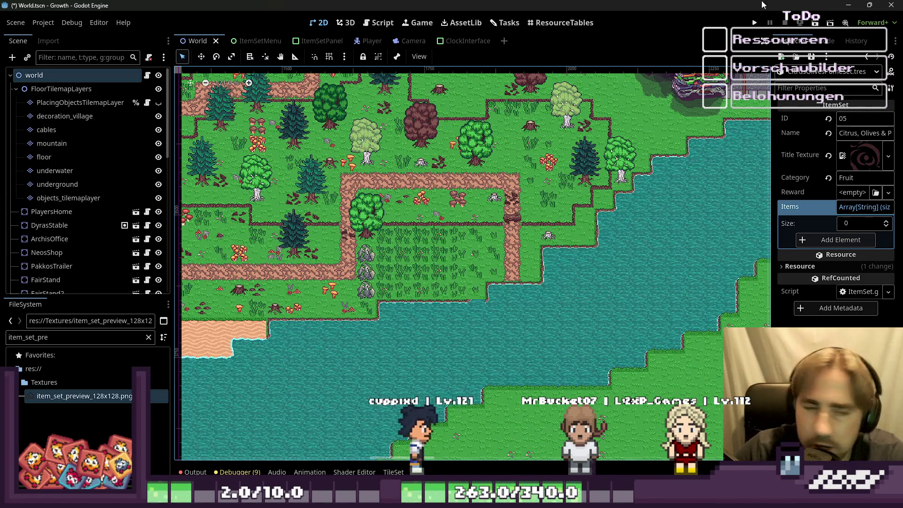
{"action": "scroll", "coordinate": [483, 216], "scroll_direction": "up", "scroll_amount": 1}
{"action": "scroll", "coordinate": [483, 216], "scroll_direction": "down", "scroll_amount": 3}
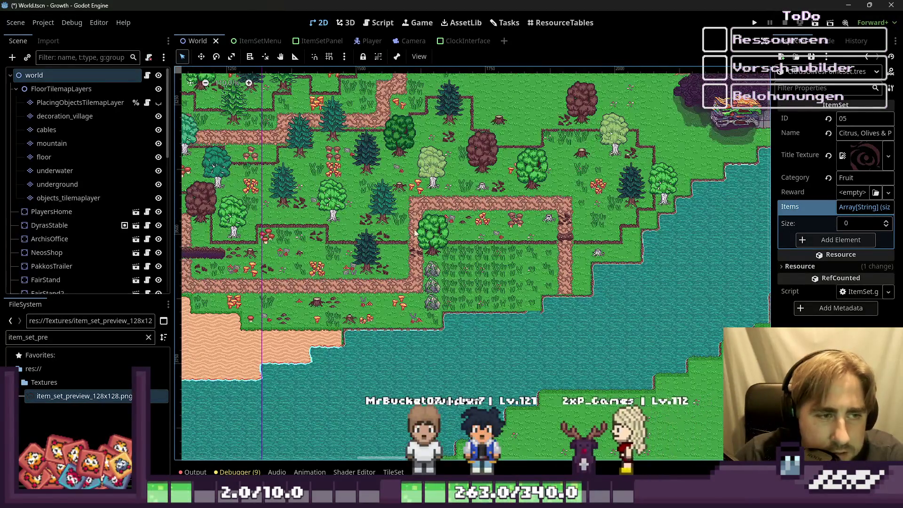
{"action": "left_click_drag", "start_coordinate": [430, 209], "coordinate": [556, 221]}
{"action": "scroll", "coordinate": [542, 227], "scroll_direction": "up", "scroll_amount": 6}
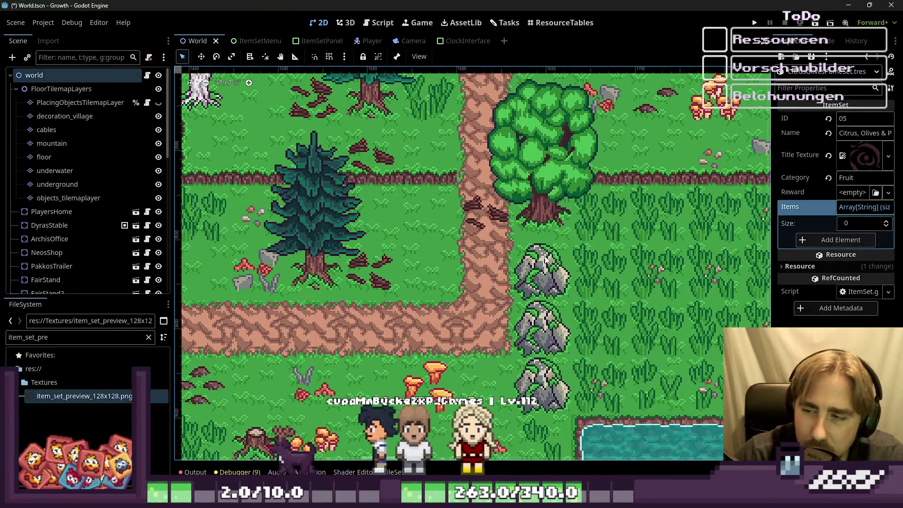
{"action": "scroll", "coordinate": [545, 259], "scroll_direction": "down", "scroll_amount": 6}
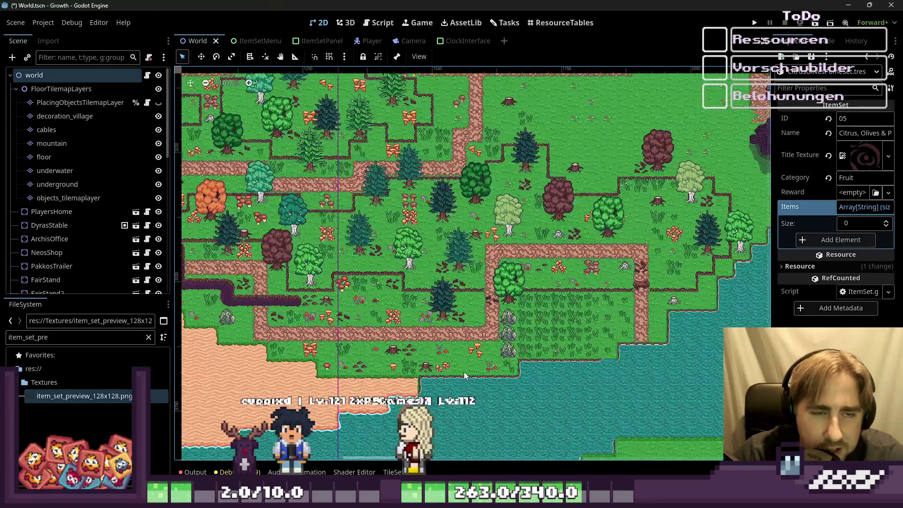
{"action": "scroll", "coordinate": [464, 375], "scroll_direction": "down", "scroll_amount": 5}
{"action": "scroll", "coordinate": [631, 94], "scroll_direction": "up", "scroll_amount": 4}
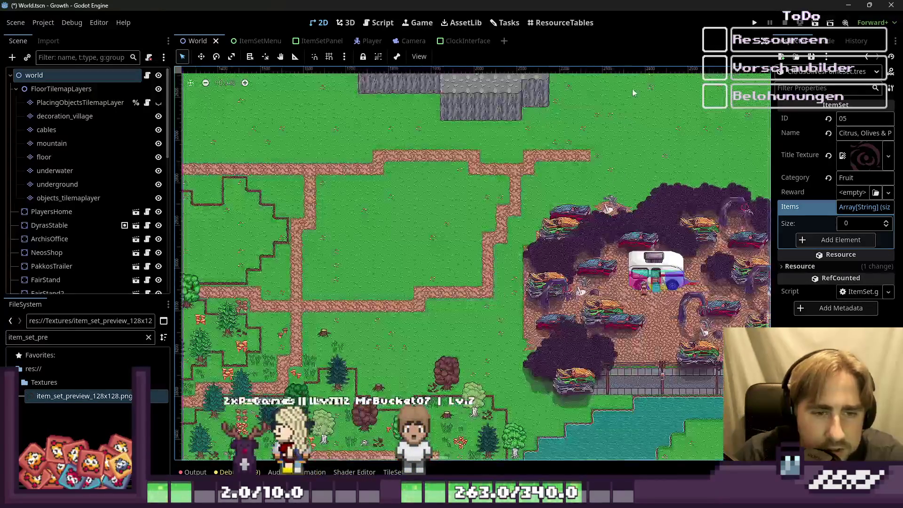
{"action": "scroll", "coordinate": [647, 123], "scroll_direction": "down", "scroll_amount": 4}
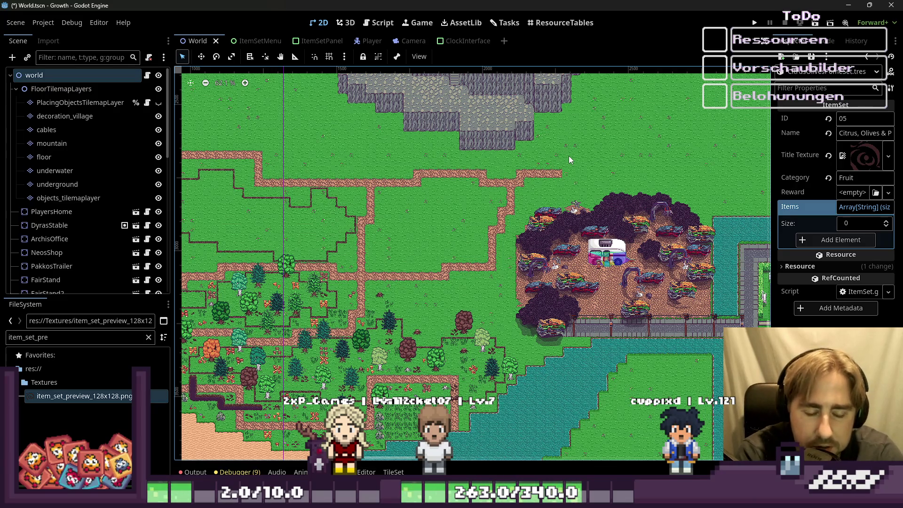
{"action": "scroll", "coordinate": [568, 156], "scroll_direction": "down", "scroll_amount": 3}
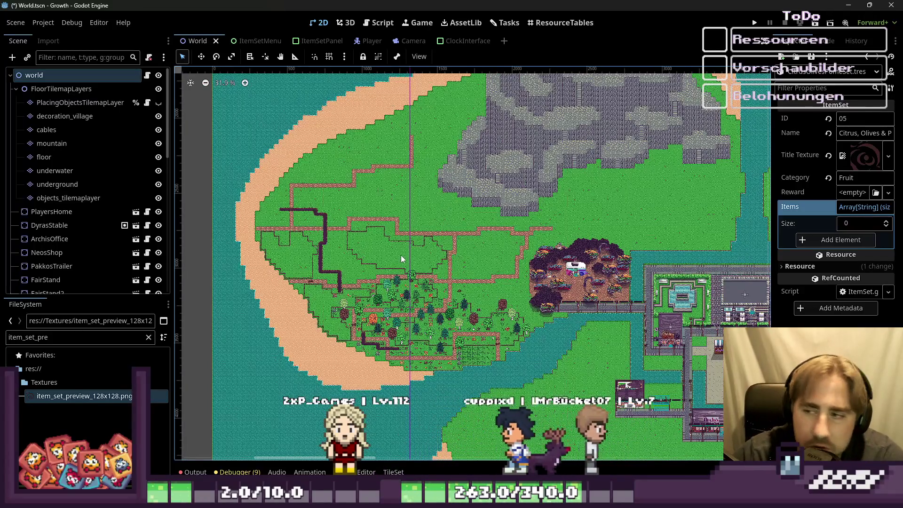
{"action": "scroll", "coordinate": [494, 207], "scroll_direction": "down", "scroll_amount": 1}
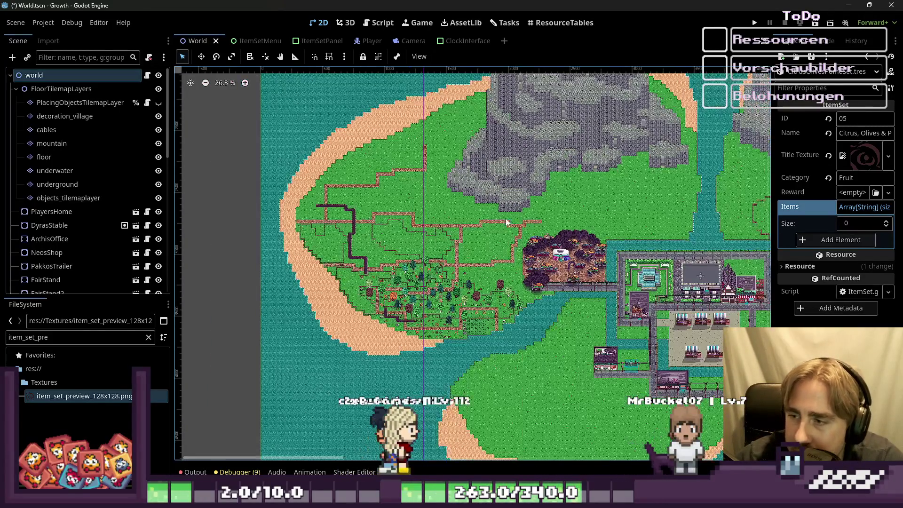
{"action": "scroll", "coordinate": [543, 239], "scroll_direction": "up", "scroll_amount": 3}
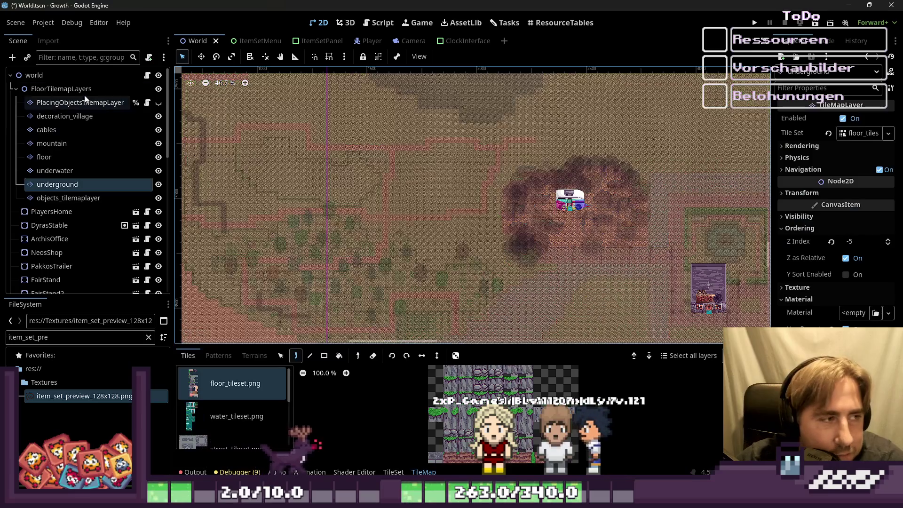
{"action": "left_click", "coordinate": [68, 88]}
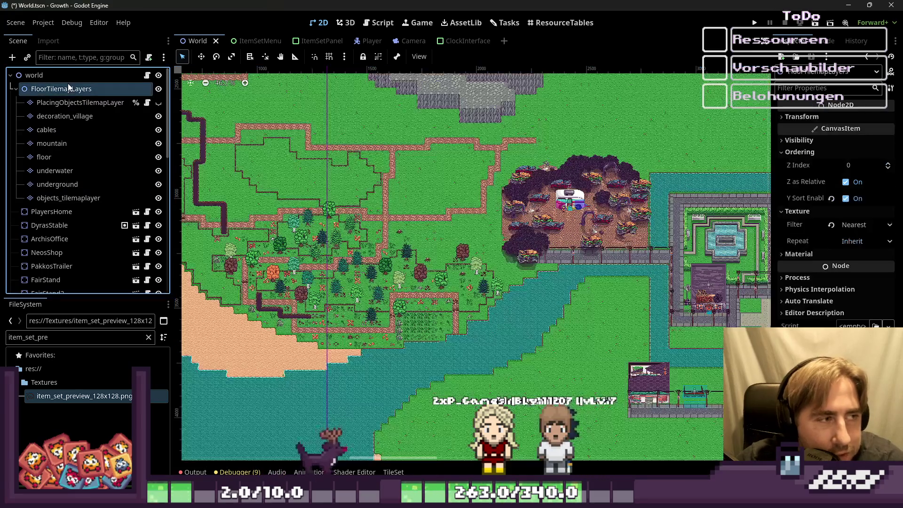
Zoom in and out across the world map to inspect the island.
{"action": "scroll", "coordinate": [381, 232], "scroll_direction": "down", "scroll_amount": 2}
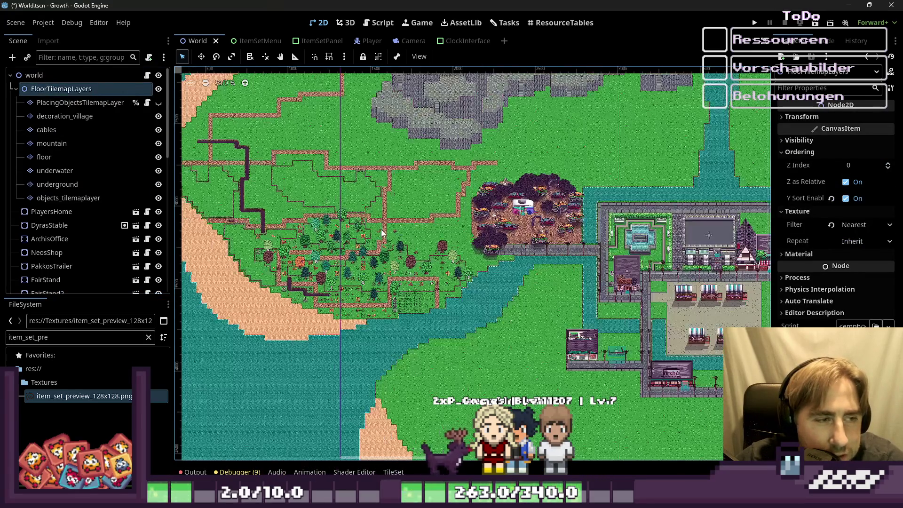
{"action": "scroll", "coordinate": [381, 233], "scroll_direction": "down", "scroll_amount": 2}
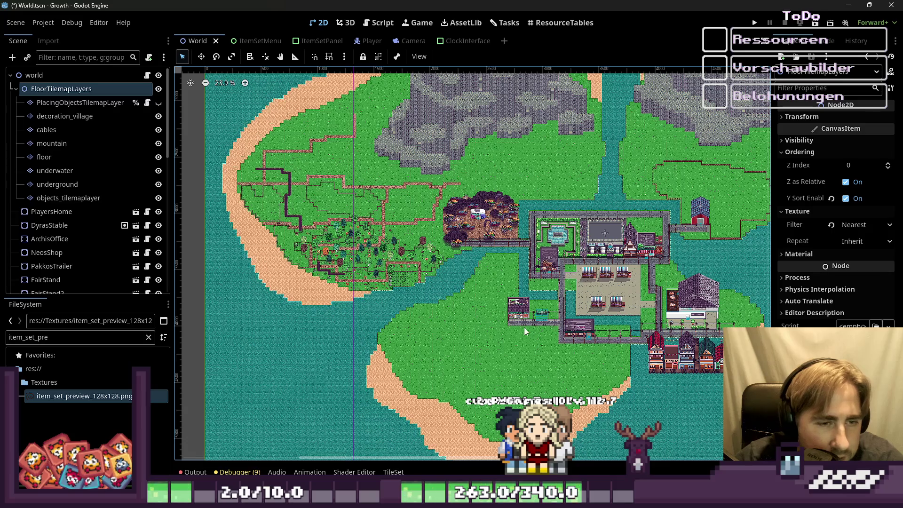
{"action": "scroll", "coordinate": [525, 331], "scroll_direction": "up", "scroll_amount": 3}
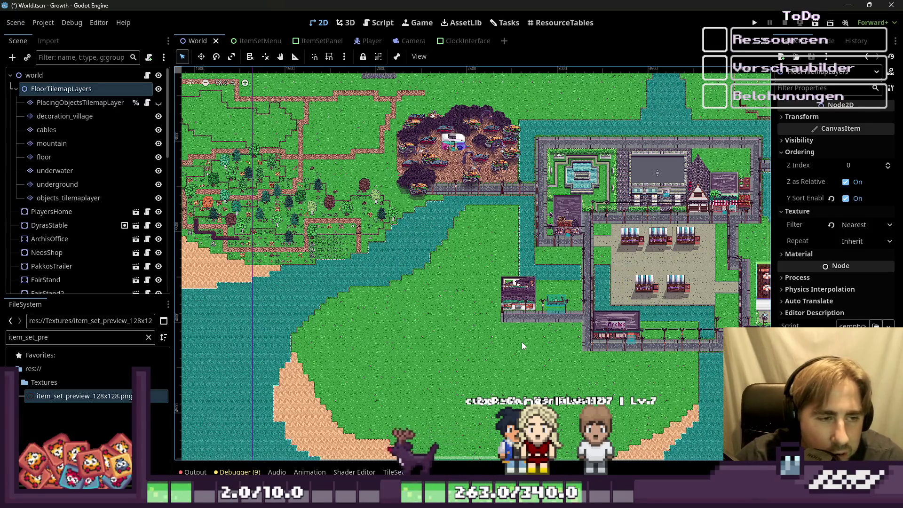
{"action": "scroll", "coordinate": [523, 330], "scroll_direction": "up", "scroll_amount": 3}
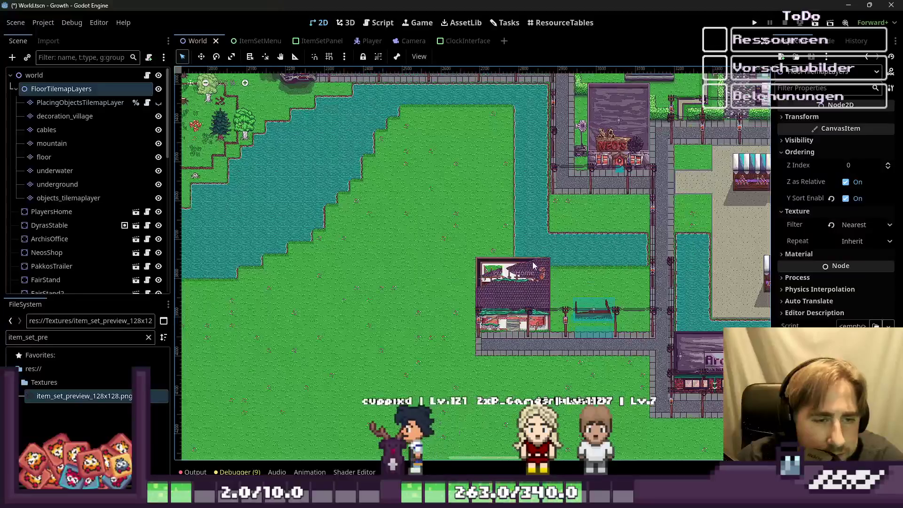
{"action": "scroll", "coordinate": [535, 264], "scroll_direction": "up", "scroll_amount": 3}
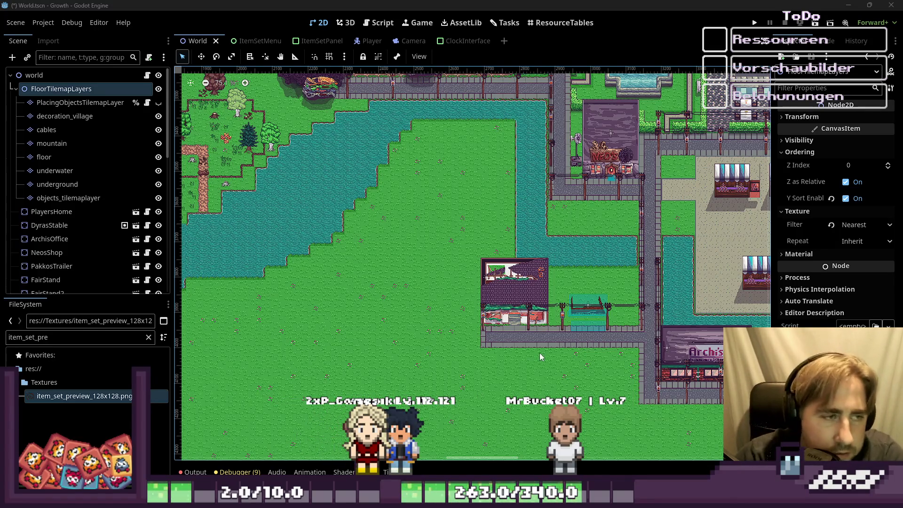
{"action": "scroll", "coordinate": [724, 241], "scroll_direction": "down", "scroll_amount": 5}
{"action": "scroll", "coordinate": [354, 275], "scroll_direction": "down", "scroll_amount": 6}
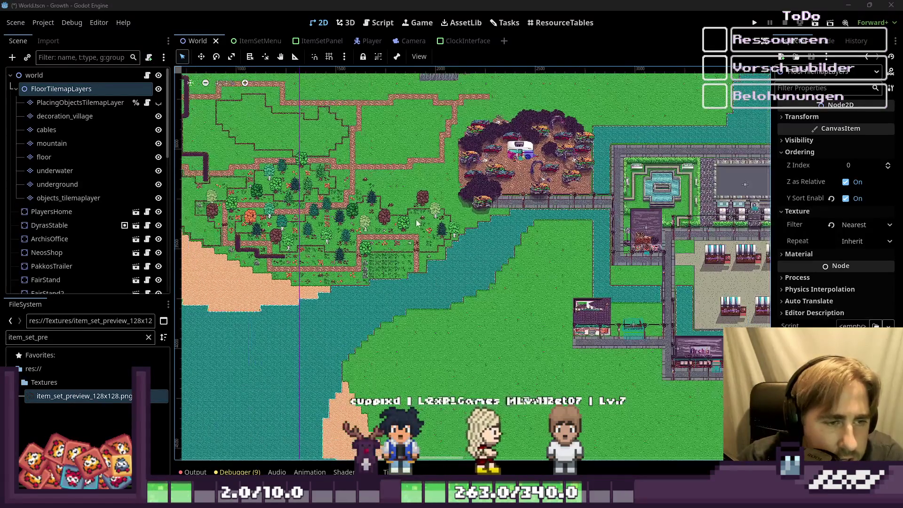
{"action": "scroll", "coordinate": [354, 275], "scroll_direction": "down", "scroll_amount": 2}
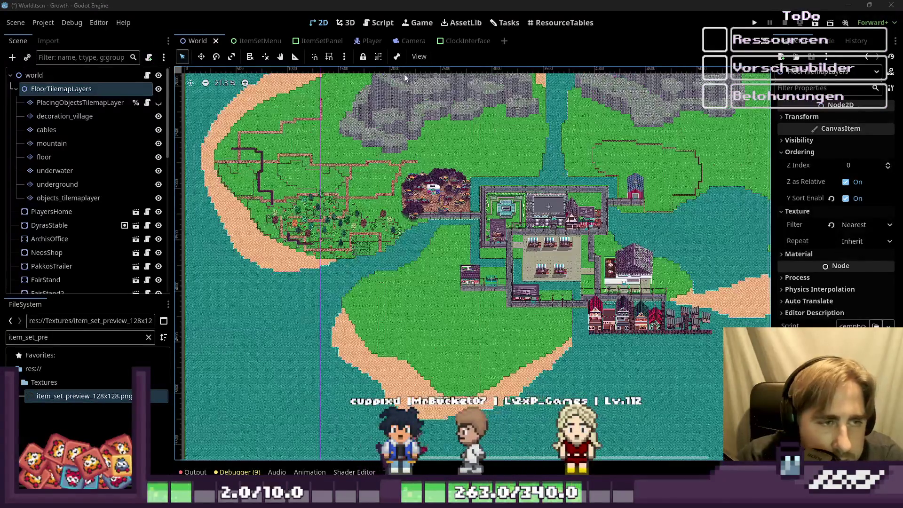
{"action": "scroll", "coordinate": [460, 297], "scroll_direction": "down", "scroll_amount": 2}
{"action": "scroll", "coordinate": [460, 298], "scroll_direction": "down", "scroll_amount": 1}
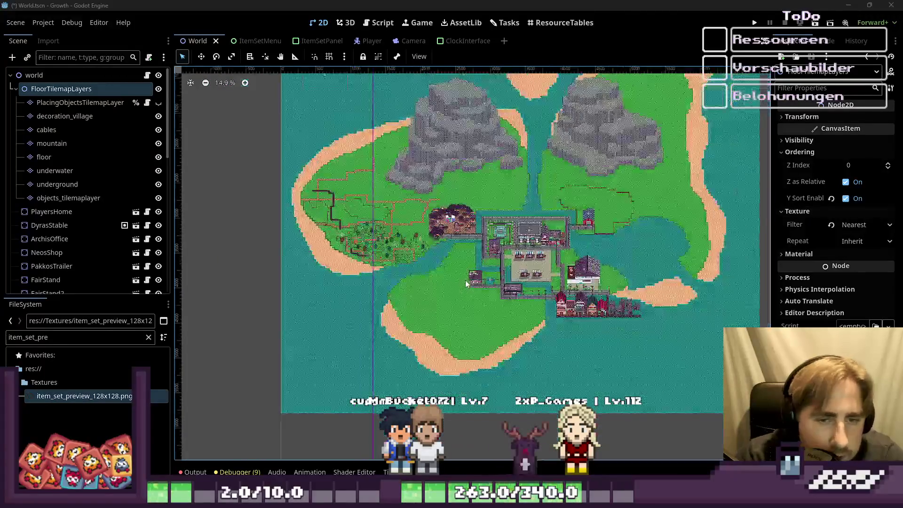
{"action": "scroll", "coordinate": [660, 266], "scroll_direction": "up", "scroll_amount": 3}
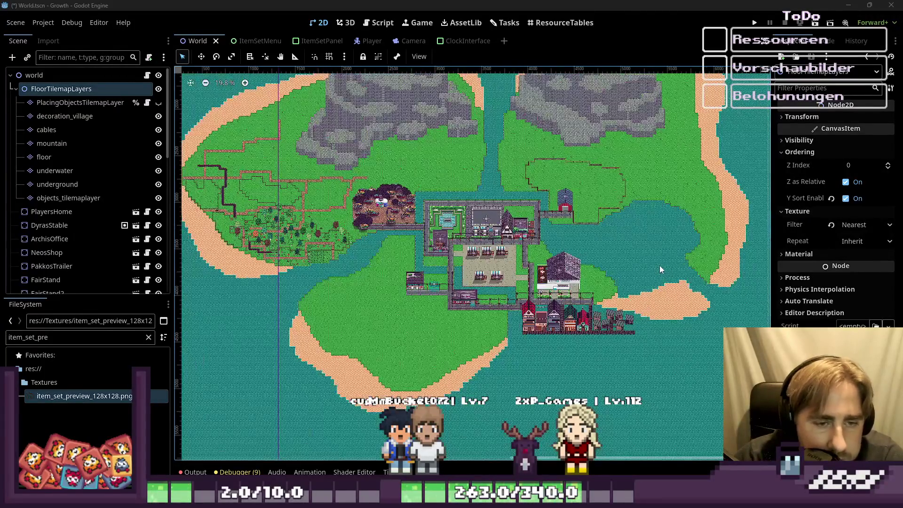
{"action": "scroll", "coordinate": [514, 331], "scroll_direction": "up", "scroll_amount": 2}
{"action": "scroll", "coordinate": [320, 264], "scroll_direction": "up", "scroll_amount": 6}
{"action": "scroll", "coordinate": [373, 259], "scroll_direction": "up", "scroll_amount": 3}
Select the underground tile layer, then the world root, and return to the ResourceTables grid.
{"action": "left_click", "coordinate": [471, 272]}
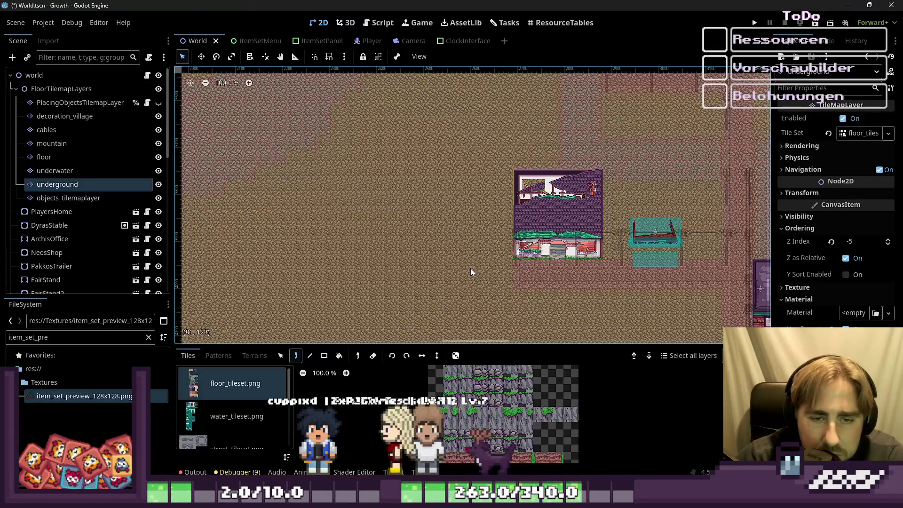
{"action": "left_click", "coordinate": [34, 76]}
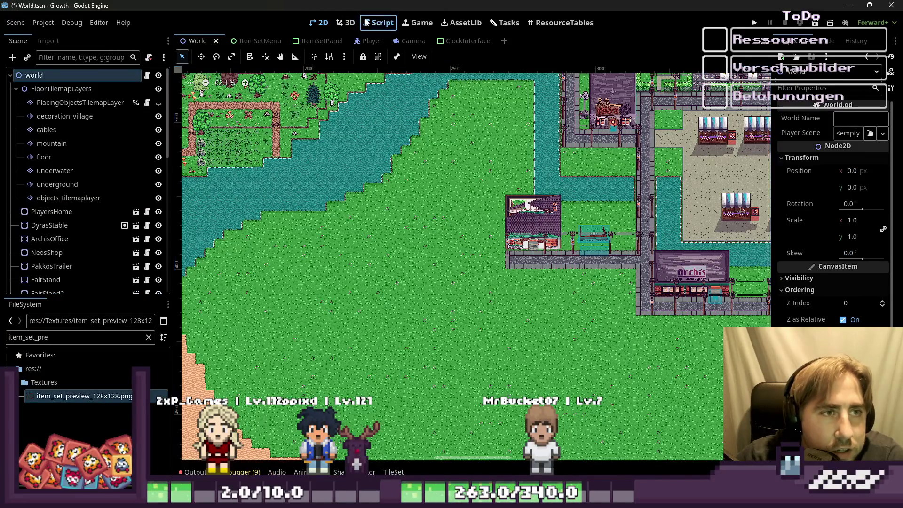
{"action": "left_click", "coordinate": [380, 22]}
{"action": "left_click", "coordinate": [542, 24]}
{"action": "scroll", "coordinate": [552, 168], "scroll_direction": "down", "scroll_amount": 10}
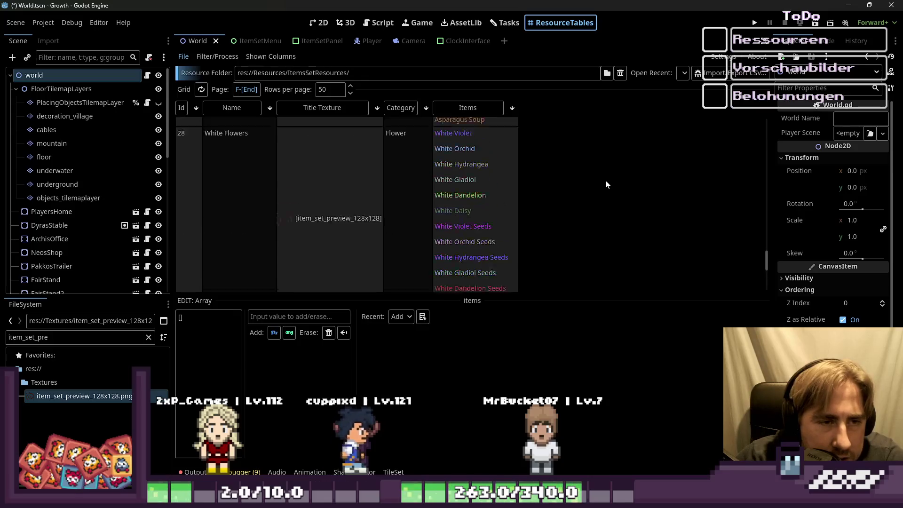
Sort the item sets by Items, then Category, and load the Melons & Misc Late row.
{"action": "scroll", "coordinate": [605, 180], "scroll_direction": "up", "scroll_amount": 10}
{"action": "scroll", "coordinate": [624, 184], "scroll_direction": "up", "scroll_amount": 10}
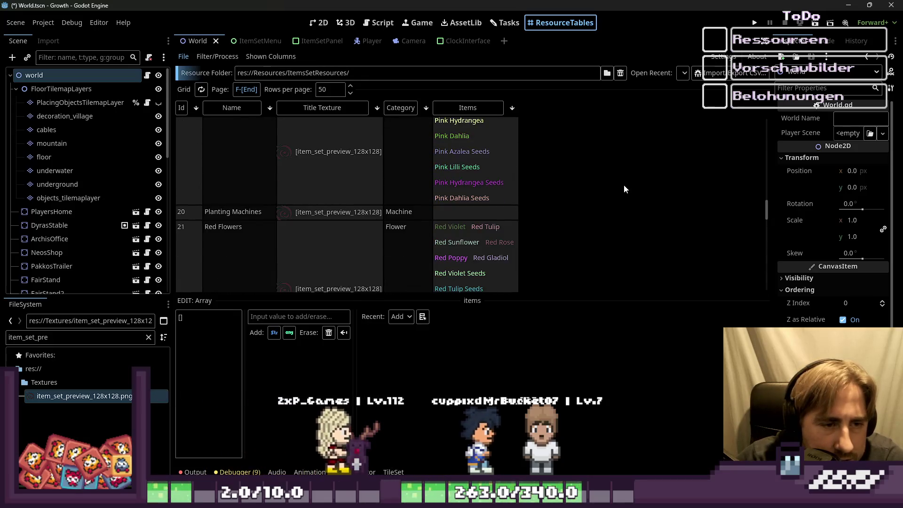
{"action": "scroll", "coordinate": [579, 169], "scroll_direction": "up", "scroll_amount": 3}
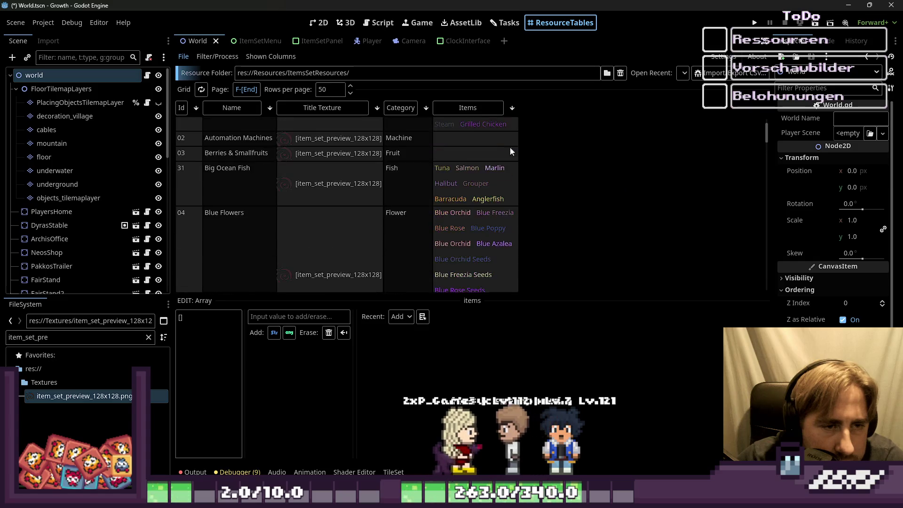
{"action": "left_click", "coordinate": [468, 109]}
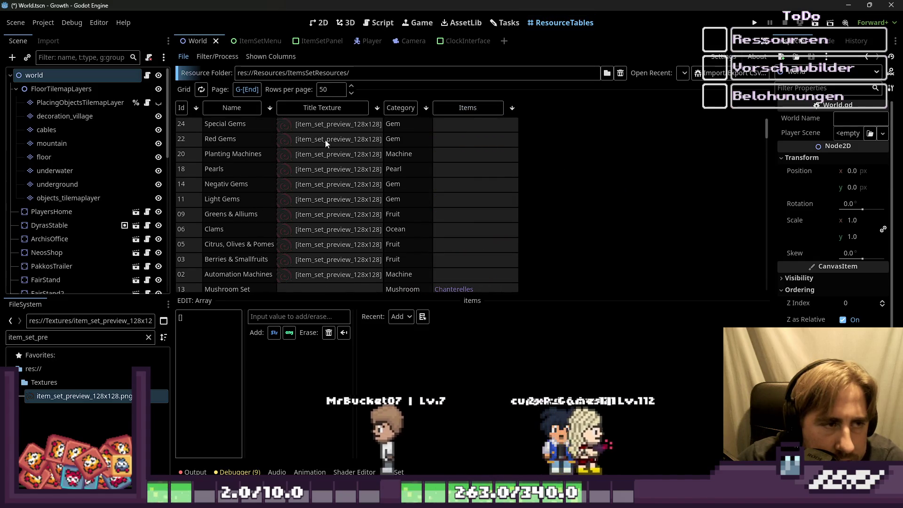
{"action": "left_click", "coordinate": [399, 110]}
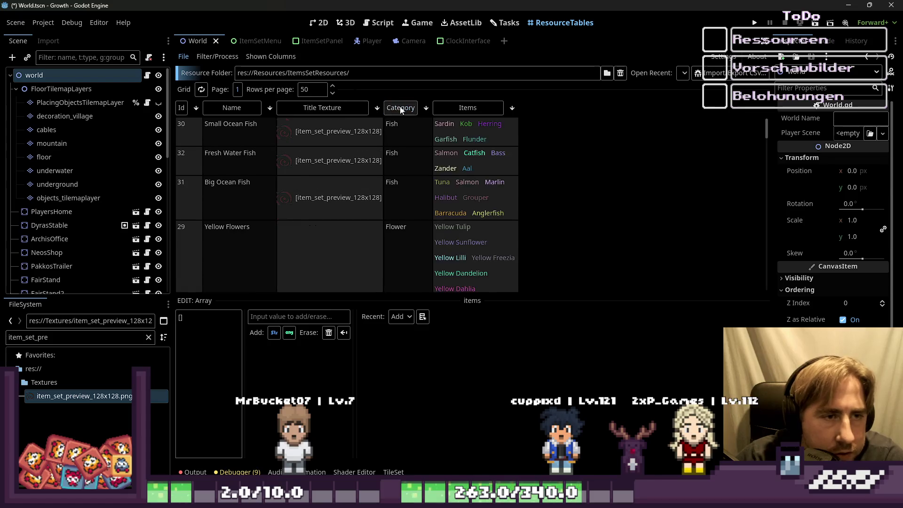
{"action": "scroll", "coordinate": [467, 152], "scroll_direction": "down", "scroll_amount": 10}
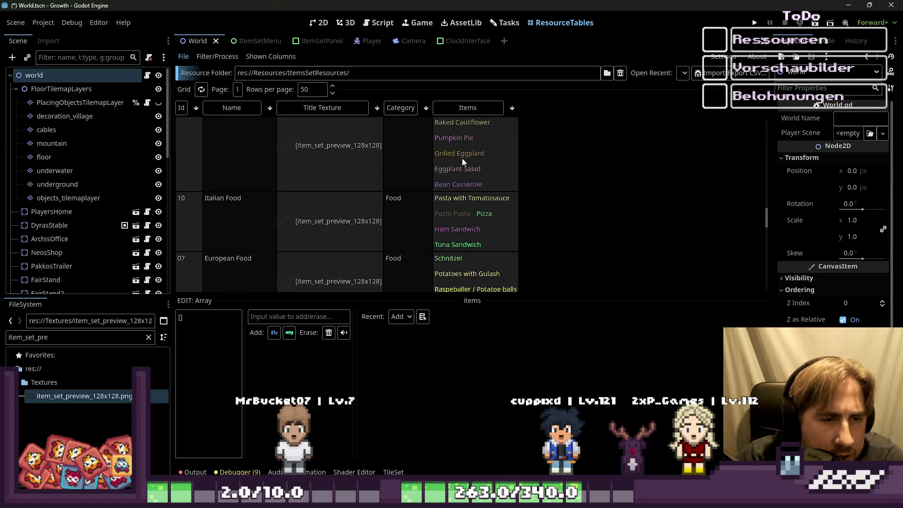
{"action": "scroll", "coordinate": [459, 167], "scroll_direction": "down", "scroll_amount": 10}
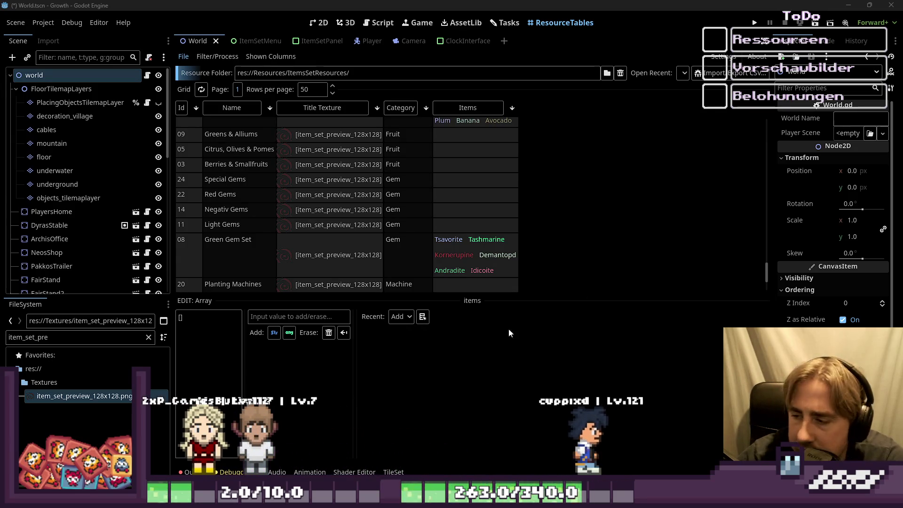
{"action": "left_click", "coordinate": [451, 121]}
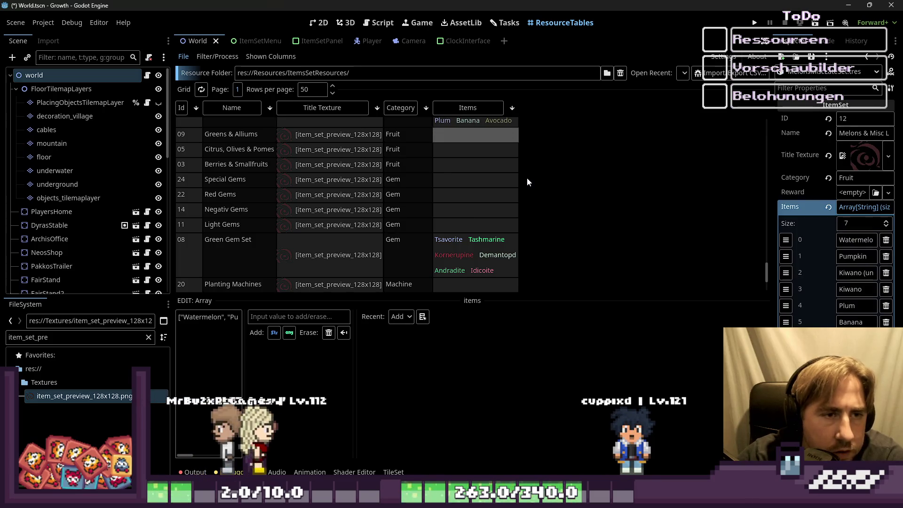
Paste Lettuce, Red Onion, Green Onion, Green Bean, Pea and Cucumber into Greens & Alliums.
{"action": "left_click", "coordinate": [204, 324]}
{"action": "left_click", "coordinate": [479, 160]}
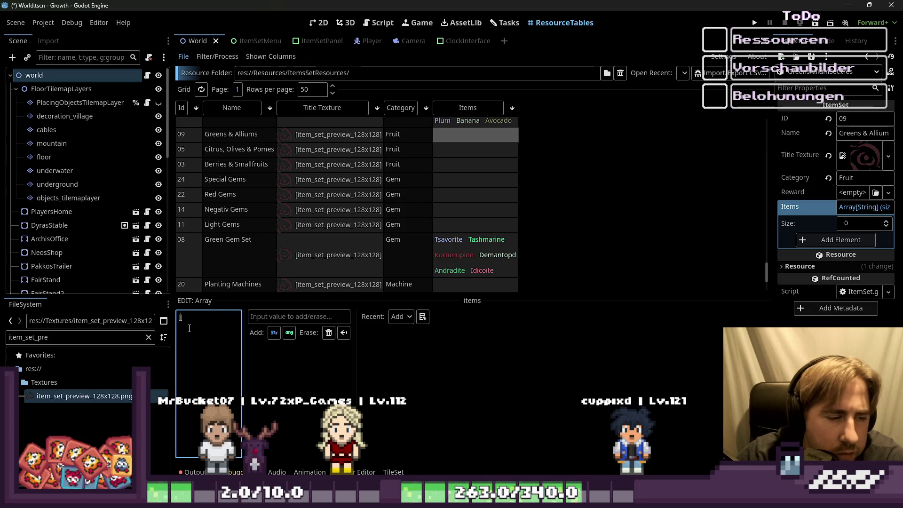
{"action": "key", "text": "ctrl+v"}
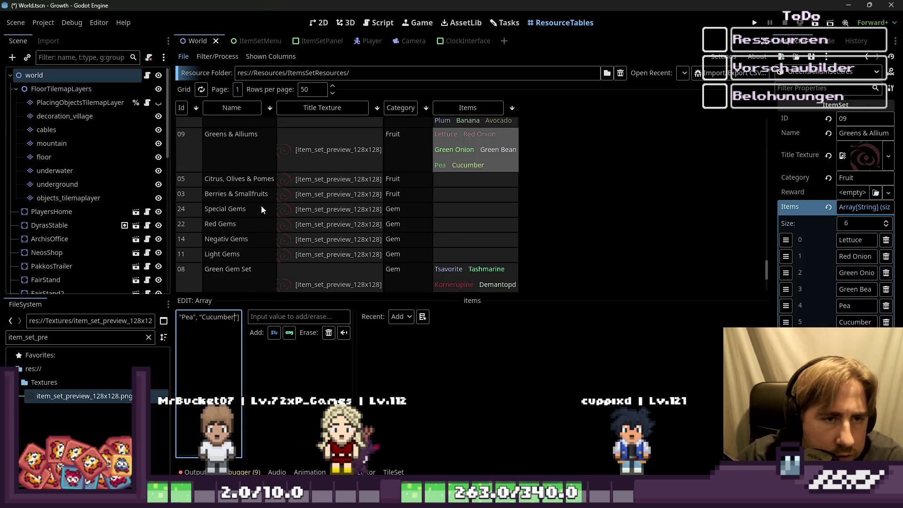
{"action": "left_click", "coordinate": [475, 181]}
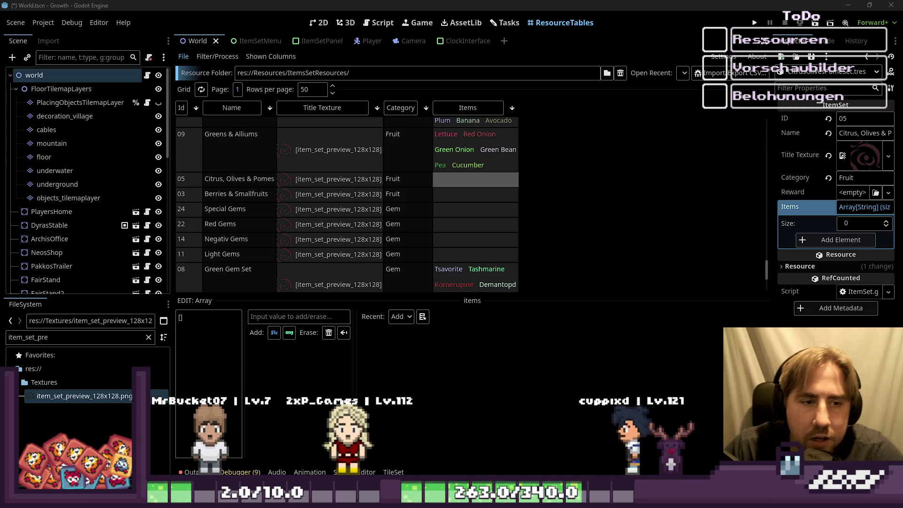
{"action": "left_click", "coordinate": [486, 213]}
Paste the seven items, Orange (unripe) through Apple, into Citrus, Olives & Pomes' Items array.
{"action": "left_click", "coordinate": [463, 179]}
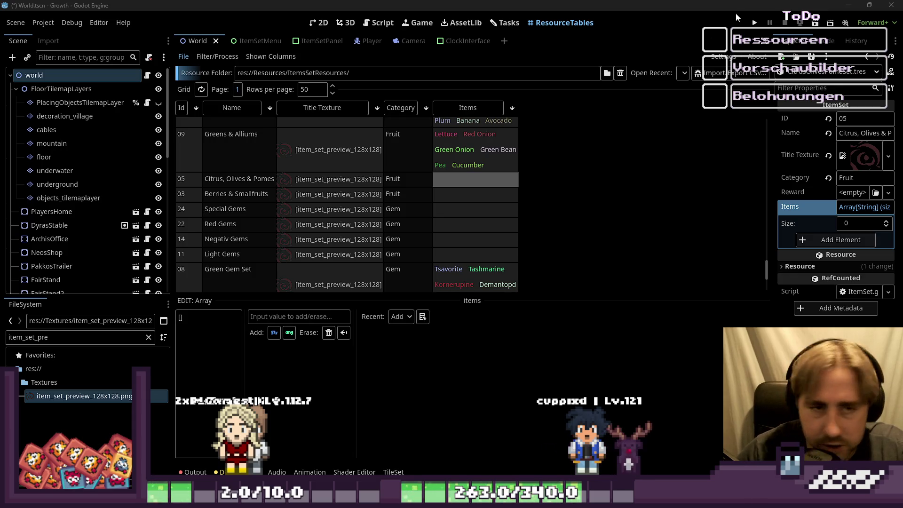
{"action": "left_click", "coordinate": [182, 318]}
{"action": "type", "text": "'"}
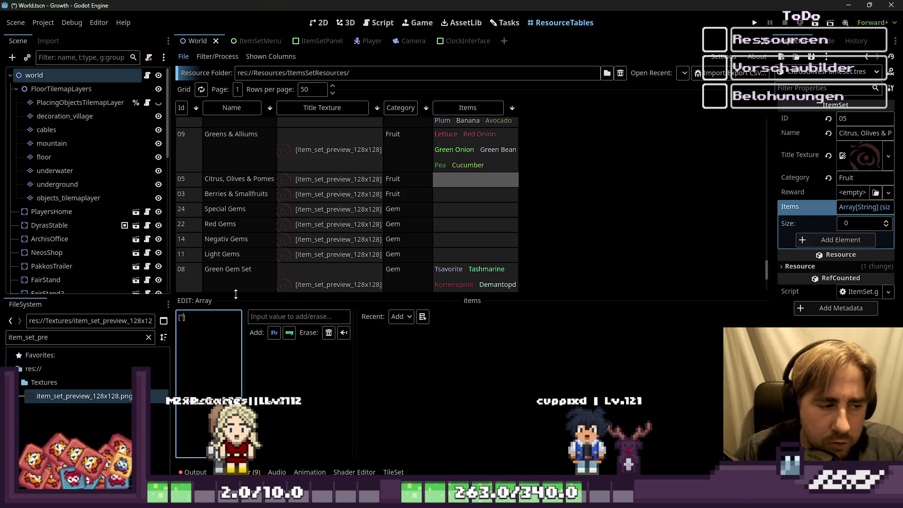
{"action": "key", "text": "ctrl+v"}
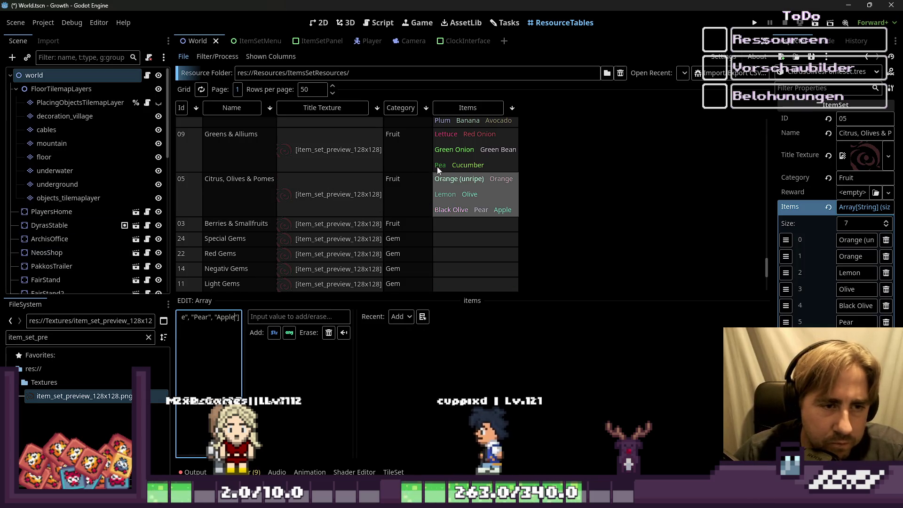
{"action": "left_click", "coordinate": [459, 233]}
{"action": "left_click", "coordinate": [464, 227]}
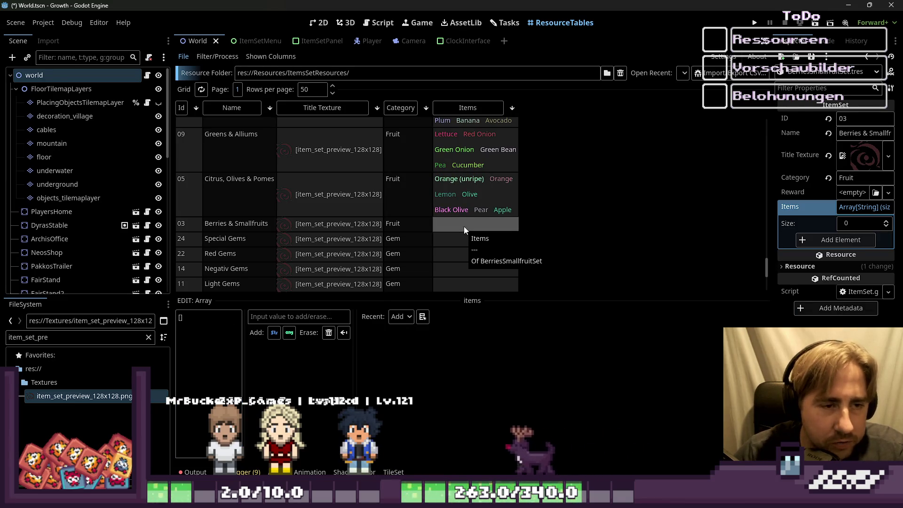
{"action": "left_click", "coordinate": [465, 201]}
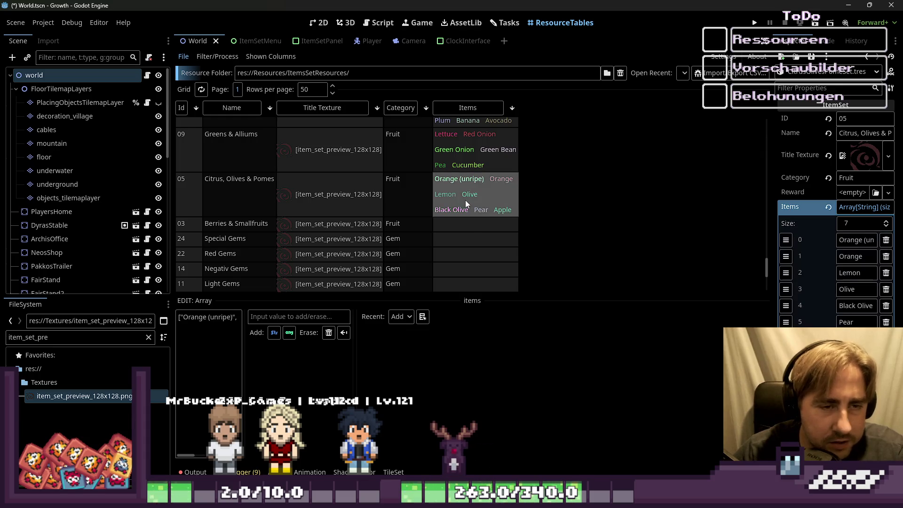
Replace Berries & Smallfruits' items with Raspberry, Blueberry (unripe), Blueberry, Blackberry, Grape and Cherry.
{"action": "left_click", "coordinate": [471, 224]}
{"action": "scroll", "coordinate": [495, 211], "scroll_direction": "down", "scroll_amount": 2}
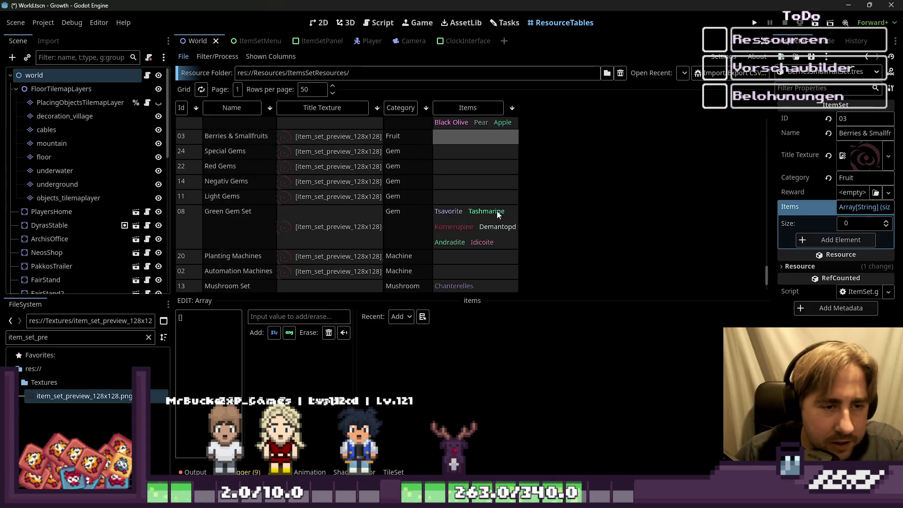
{"action": "scroll", "coordinate": [480, 203], "scroll_direction": "down", "scroll_amount": 3}
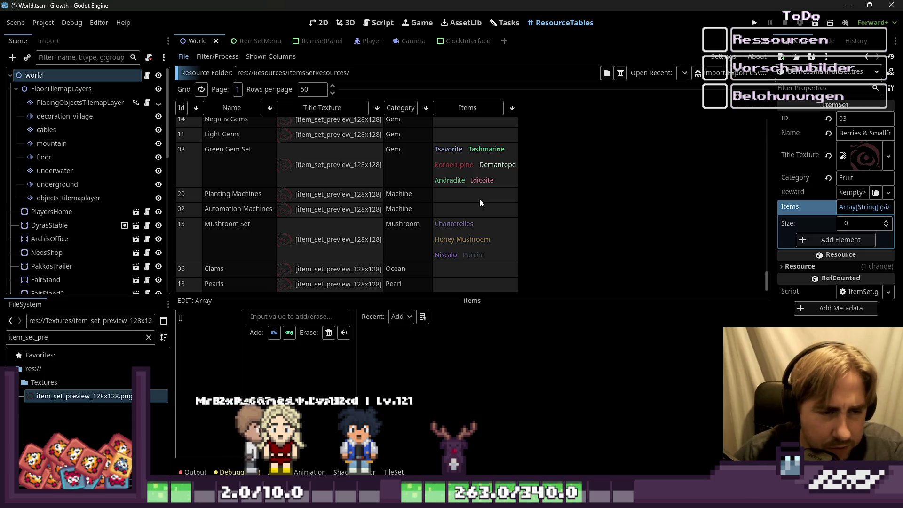
{"action": "scroll", "coordinate": [479, 203], "scroll_direction": "up", "scroll_amount": 1}
{"action": "scroll", "coordinate": [479, 199], "scroll_direction": "up", "scroll_amount": 2}
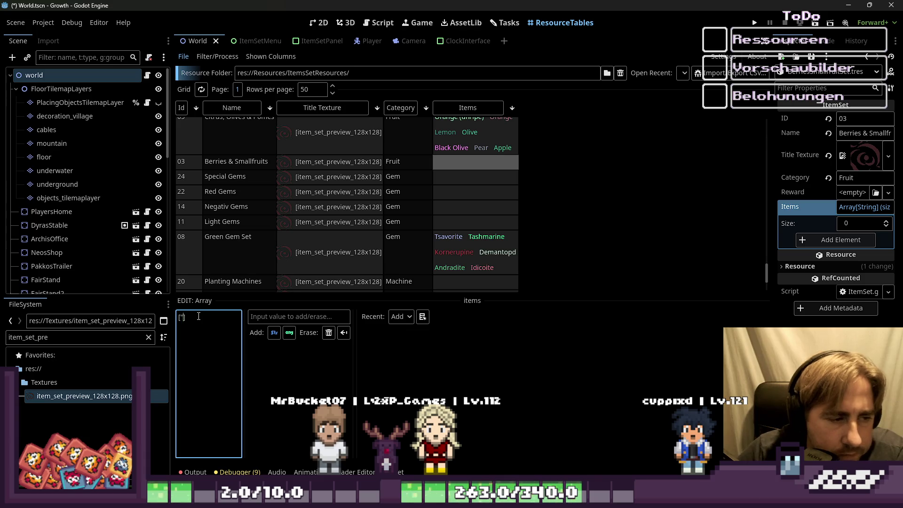
{"action": "key", "text": "ctrl+a"}
{"action": "key", "text": "ctrl+v"}
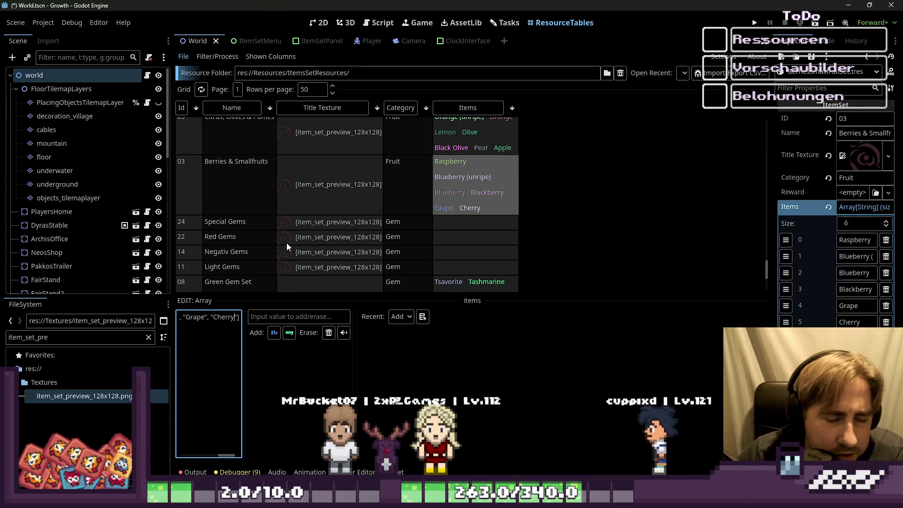
{"action": "left_click", "coordinate": [460, 220]}
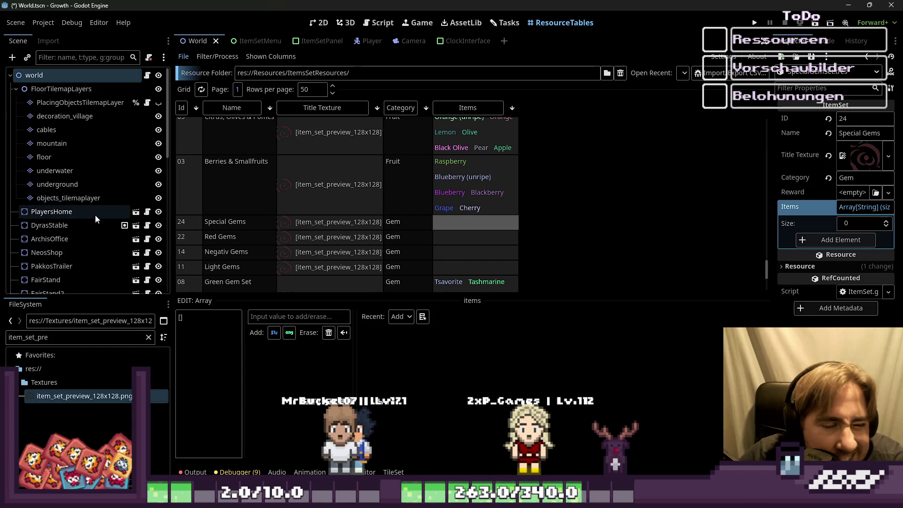
Fold the FloorTilemapLayers and InventoryInterface branches in the Scene dock, then select the Red Gems item set.
{"action": "left_click", "coordinate": [13, 89]}
{"action": "scroll", "coordinate": [25, 101], "scroll_direction": "down", "scroll_amount": 3}
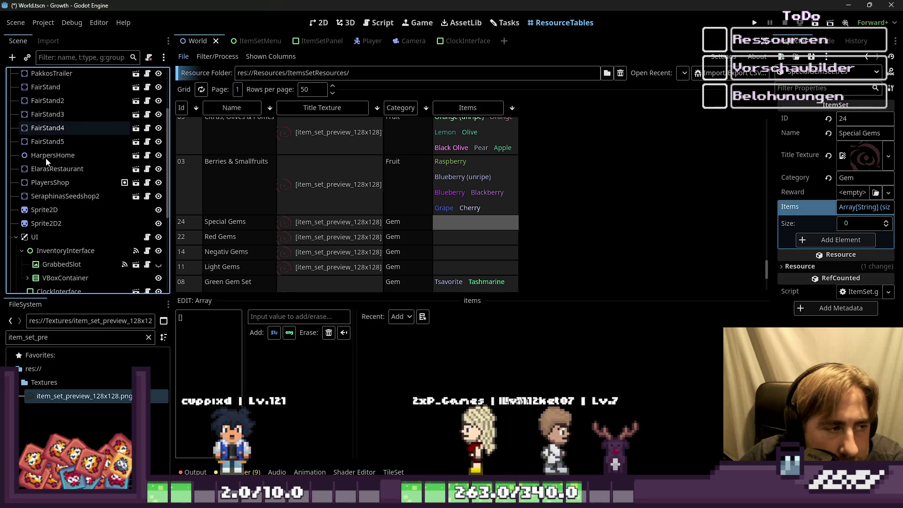
{"action": "scroll", "coordinate": [64, 209], "scroll_direction": "down", "scroll_amount": 5}
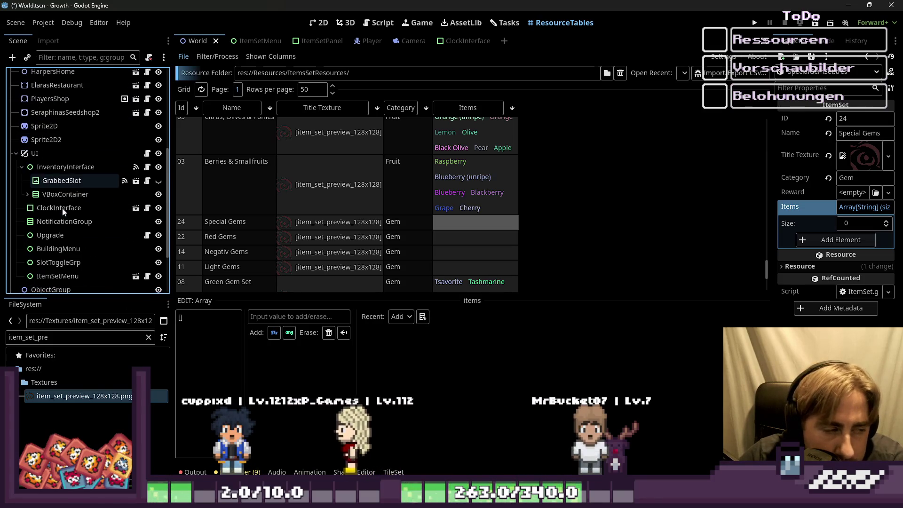
{"action": "left_click", "coordinate": [21, 111]}
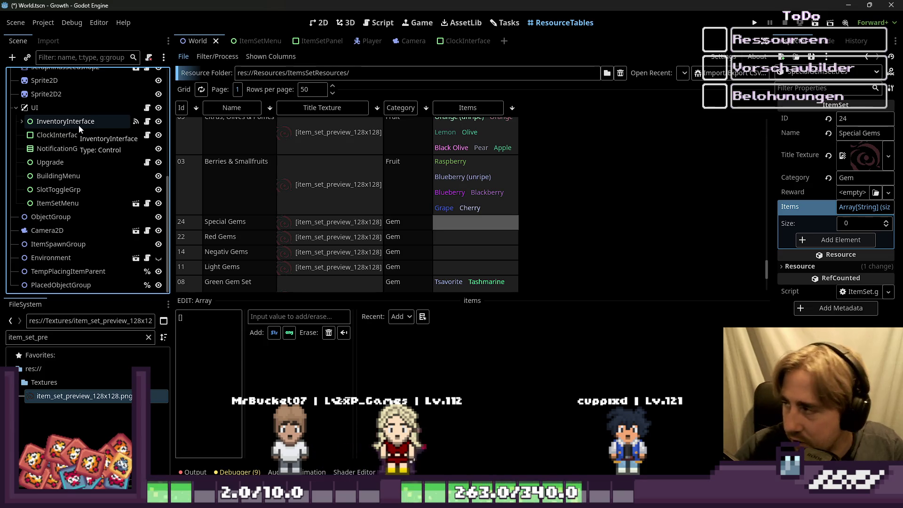
{"action": "left_click", "coordinate": [450, 238]}
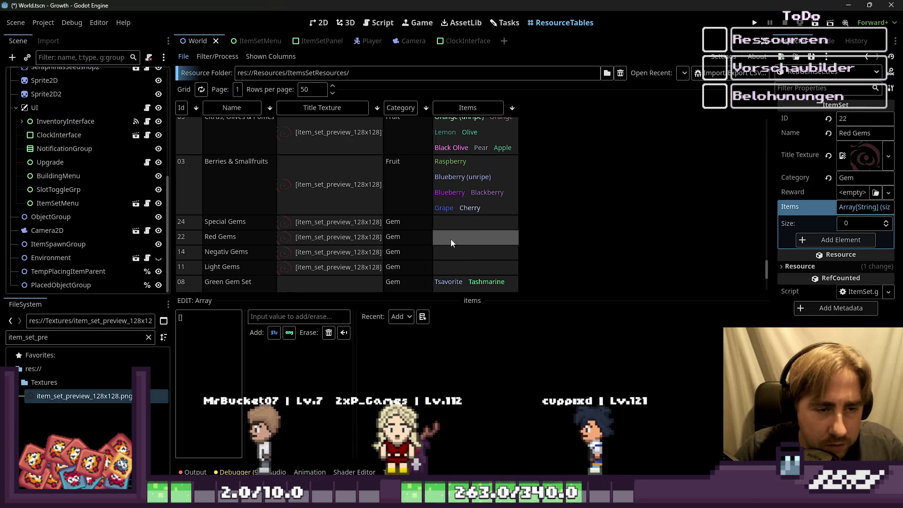